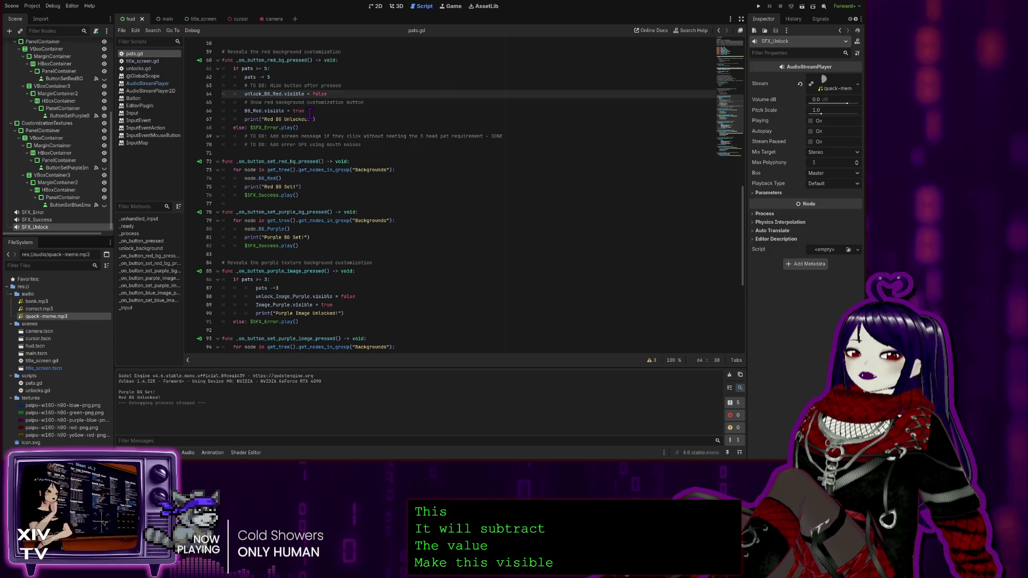
Review the red background unlock lines: BG_Red visibility, the unlock print and the error sound.
{"action": "key", "text": "Down"}
{"action": "key", "text": "Down"}
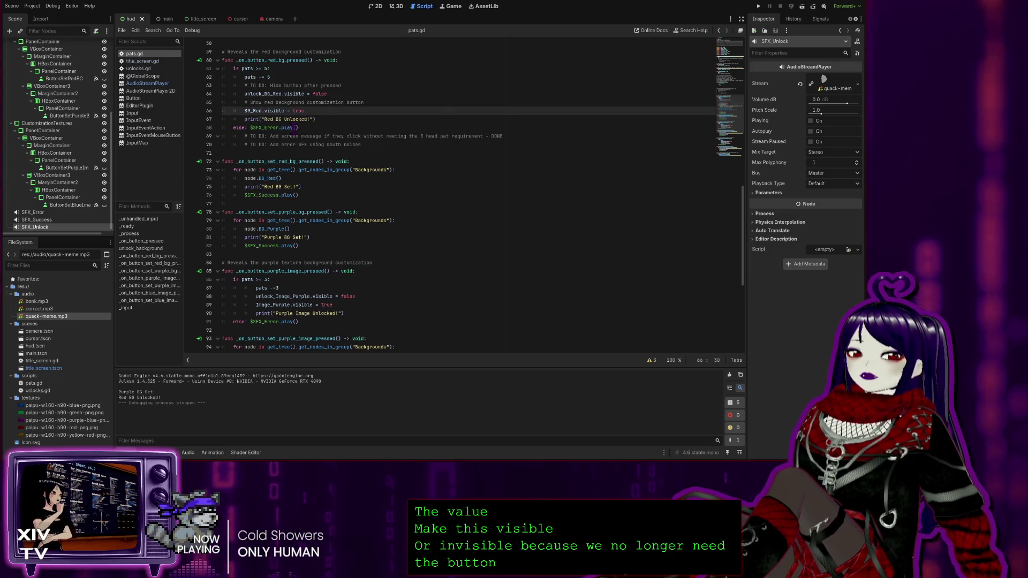
{"action": "key", "text": "Down"}
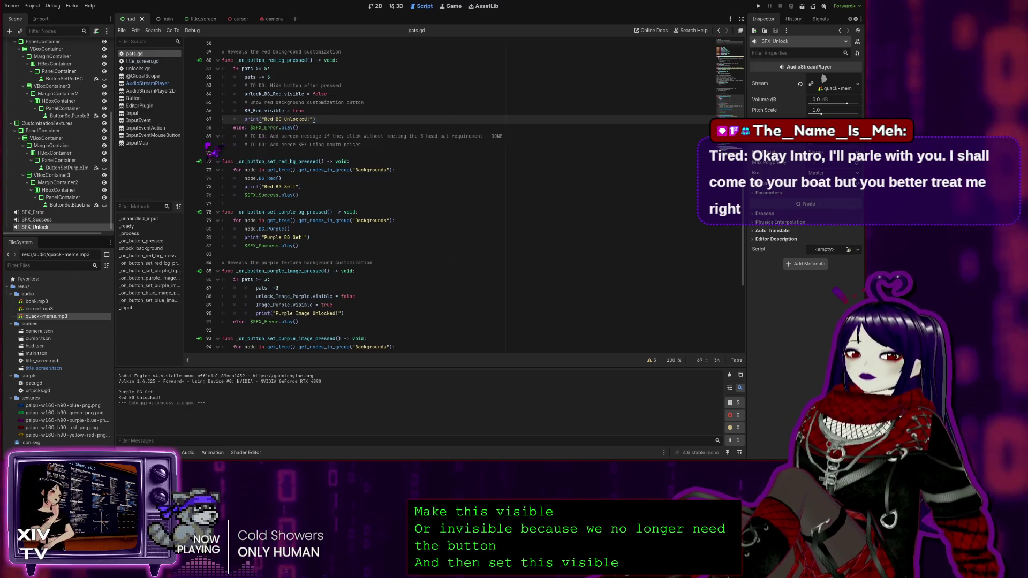
{"action": "left_click", "coordinate": [306, 128]}
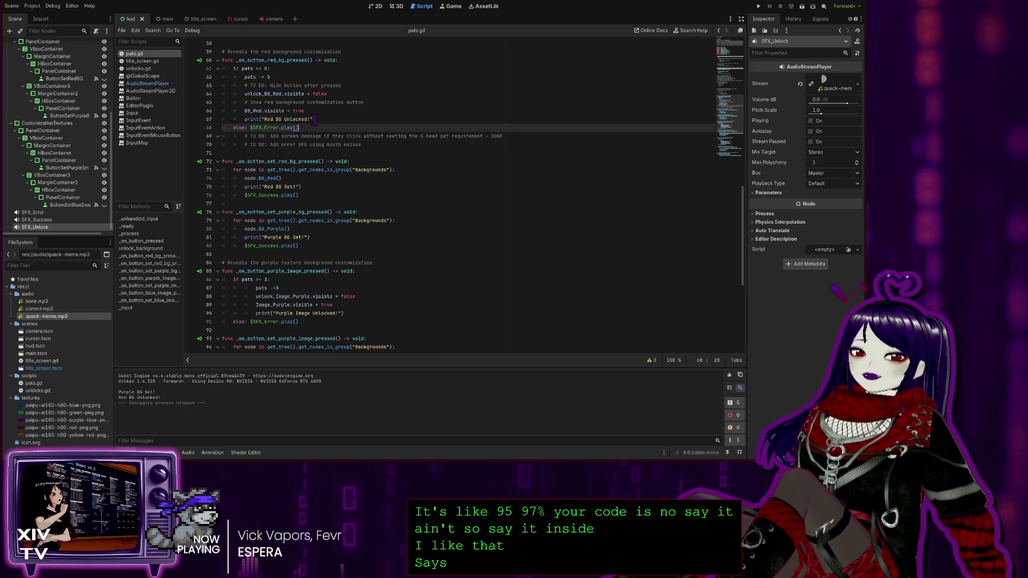
{"action": "left_click", "coordinate": [269, 119]}
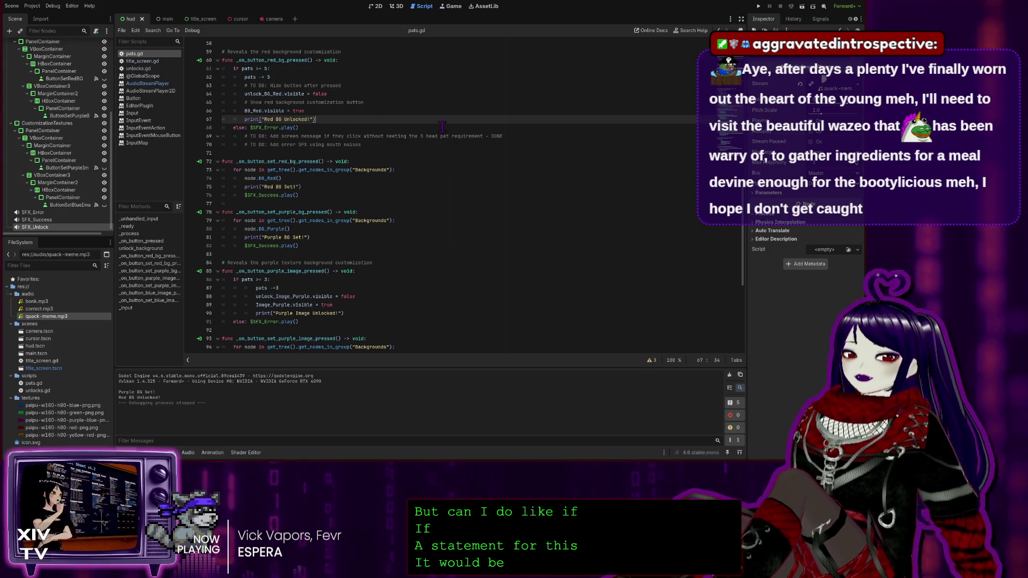
Add $SFX_Unlock.play() after BG_Red.visible = true and run the game to test it.
{"action": "key", "text": "Up"}
{"action": "key", "text": "Return"}
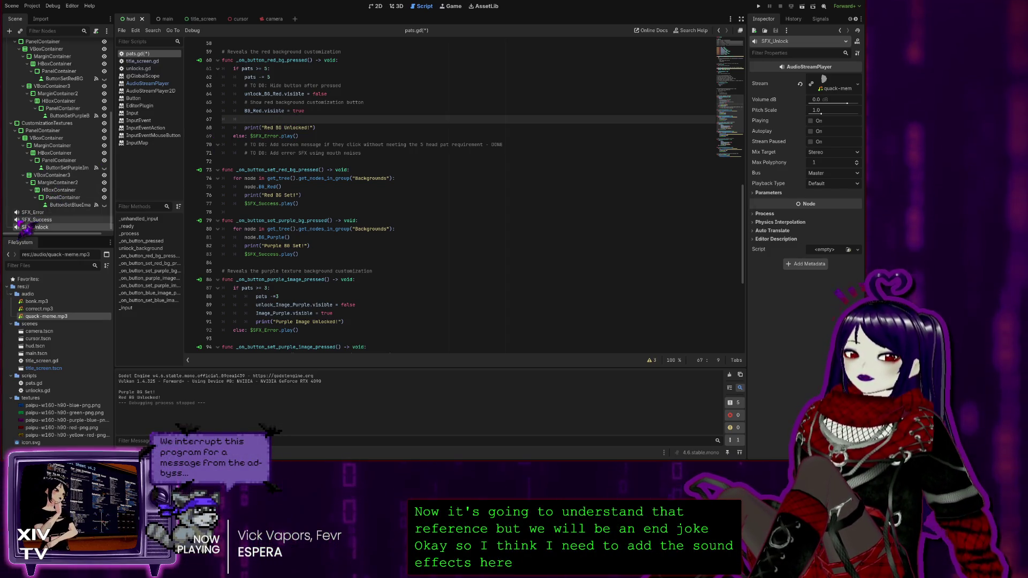
{"action": "mouse_move", "coordinate": [40, 228]}
{"action": "left_mouse_down"}
{"action": "mouse_move", "coordinate": [176, 161]}
{"action": "mouse_move", "coordinate": [323, 122]}
{"action": "left_mouse_up"}
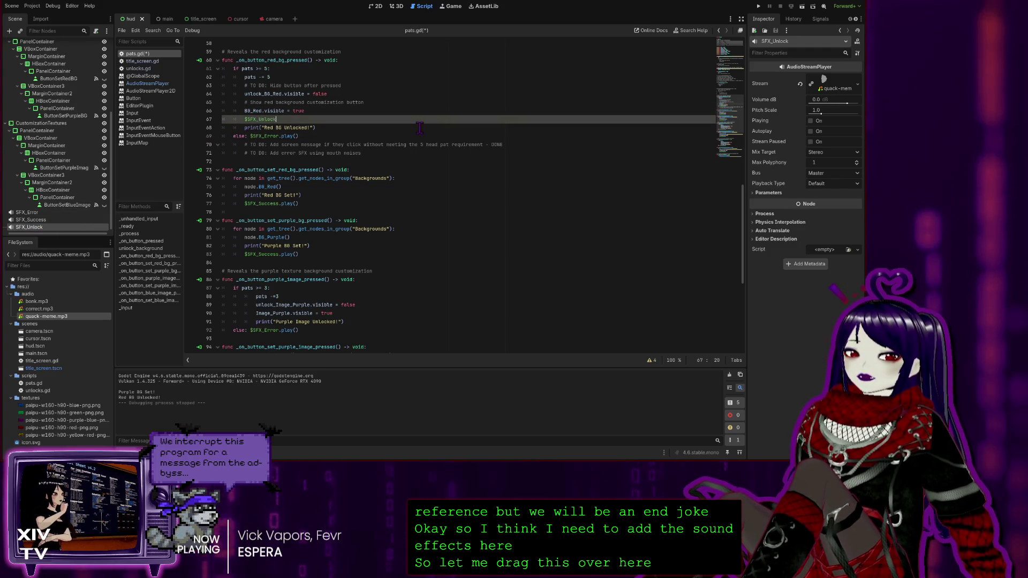
{"action": "type", "text": ".play"}
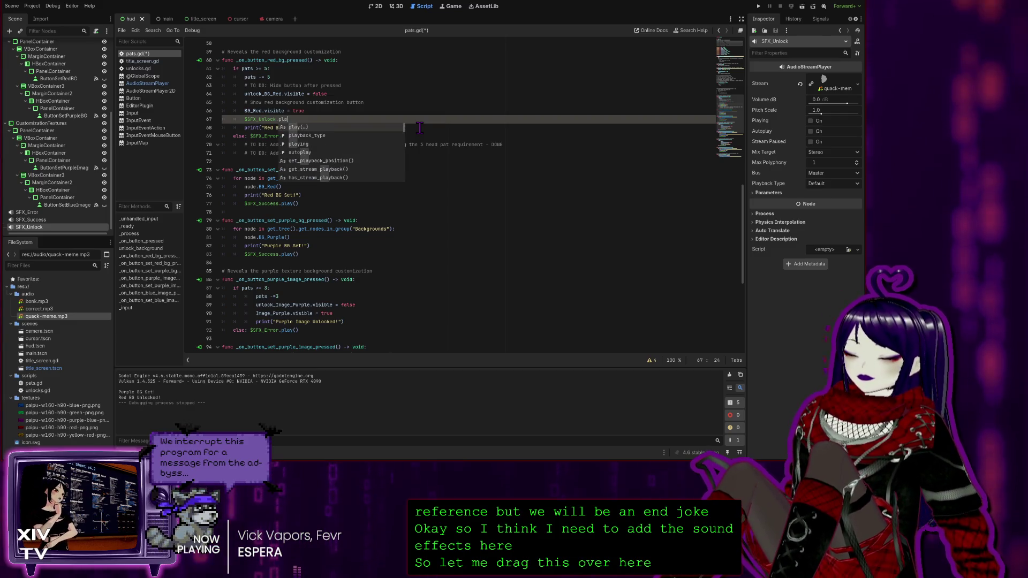
{"action": "key", "text": "Return"}
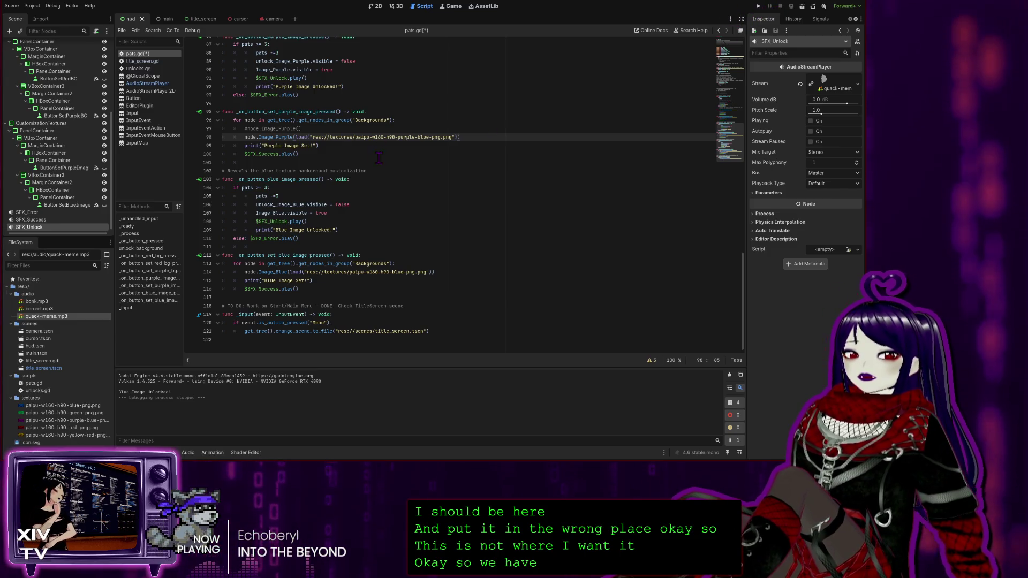
{"action": "scroll", "coordinate": [461, 193], "scroll_direction": "up", "scroll_amount": 2}
{"action": "left_click", "coordinate": [758, 5]}
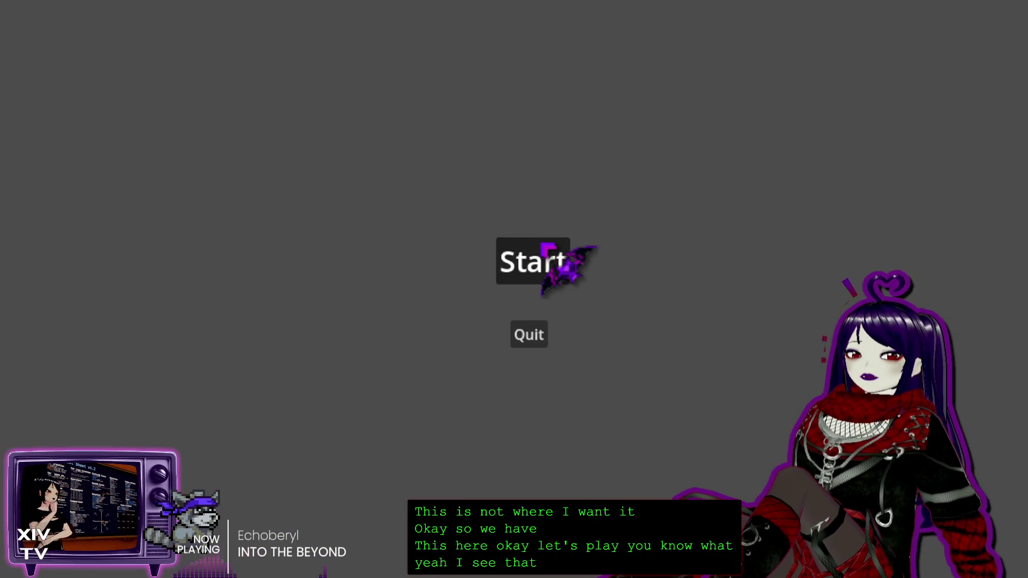
Start the game, pat the head, and buy the blue and purple image unlocks for 3 pats each.
{"action": "left_click", "coordinate": [548, 238]}
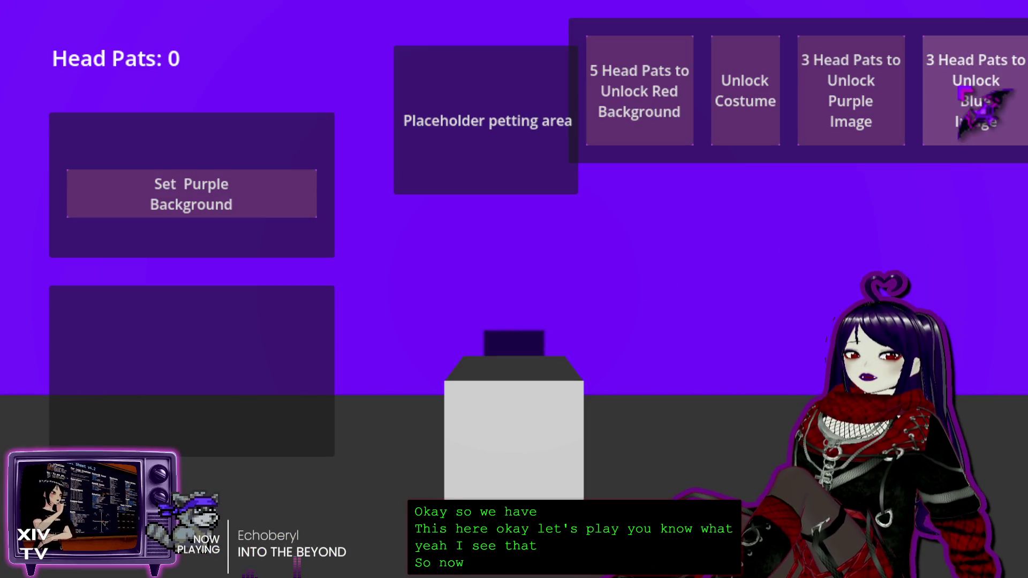
{"action": "left_click", "coordinate": [522, 128]}
{"action": "left_click", "coordinate": [522, 129]}
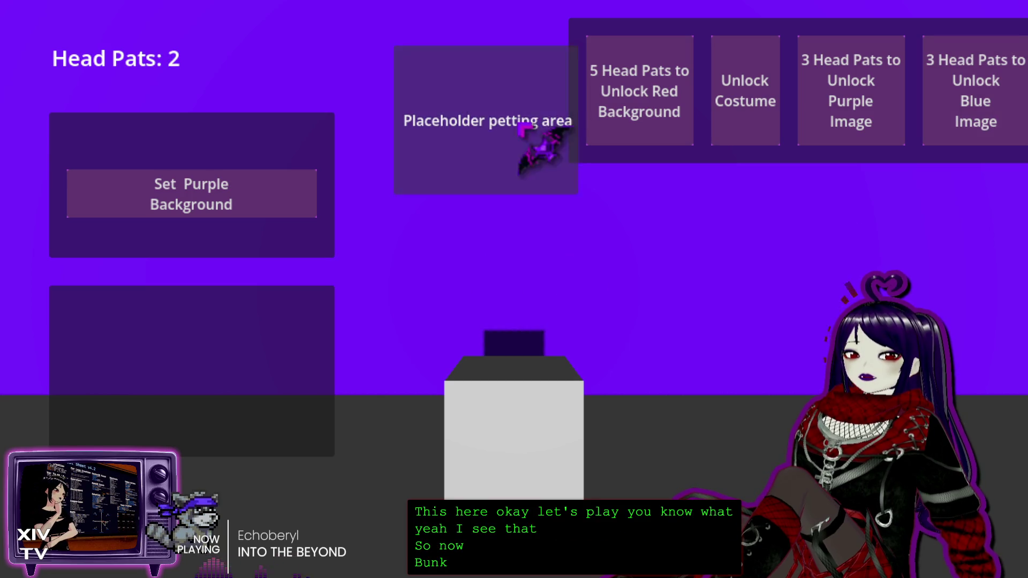
{"action": "left_click", "coordinate": [522, 132]}
{"action": "left_click", "coordinate": [942, 121]}
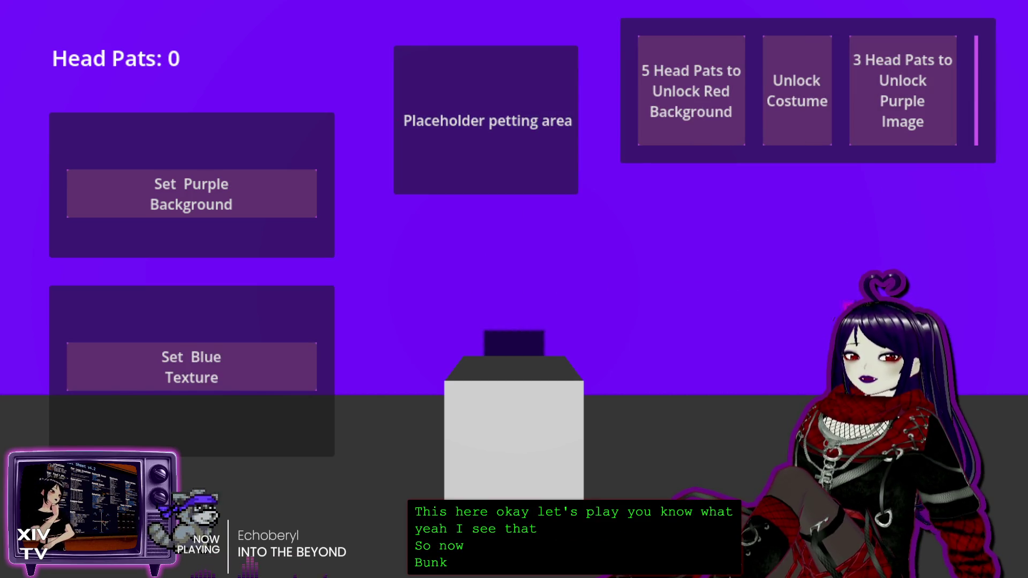
{"action": "left_click", "coordinate": [490, 138]}
{"action": "left_click", "coordinate": [489, 139]}
{"action": "left_click", "coordinate": [514, 155]}
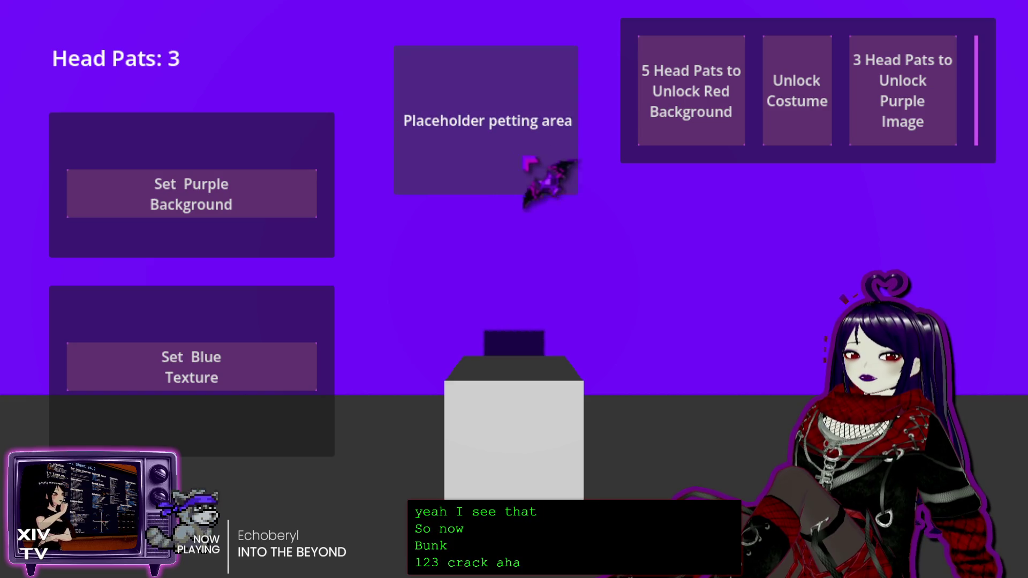
{"action": "left_click", "coordinate": [902, 102]}
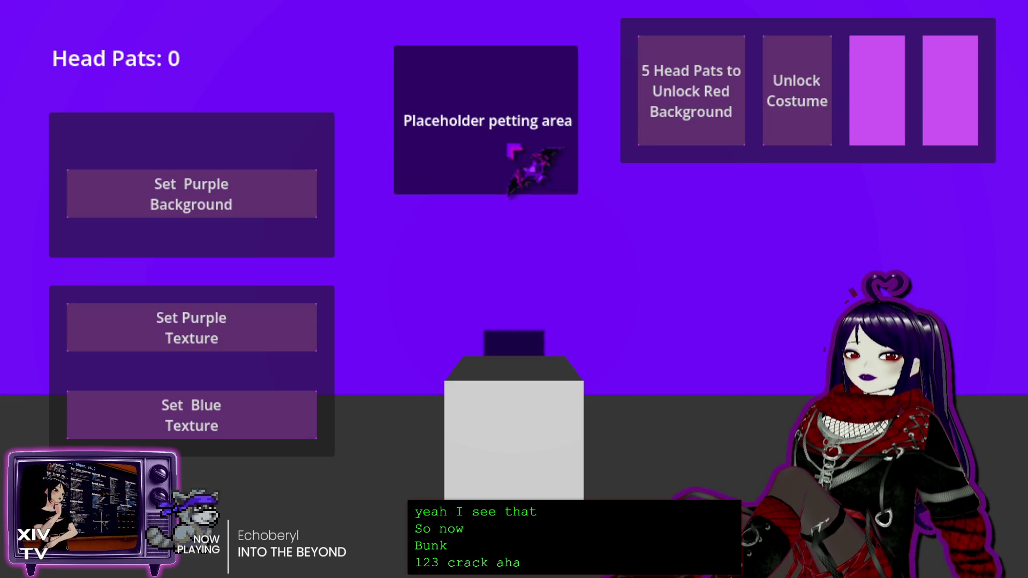
Pat the head up to 5 pats and buy the red background unlock.
{"action": "left_click", "coordinate": [522, 155]}
{"action": "left_click", "coordinate": [517, 149]}
{"action": "left_click", "coordinate": [514, 147]}
{"action": "left_click", "coordinate": [511, 146]}
{"action": "left_click", "coordinate": [533, 141]}
{"action": "left_click", "coordinate": [673, 98]}
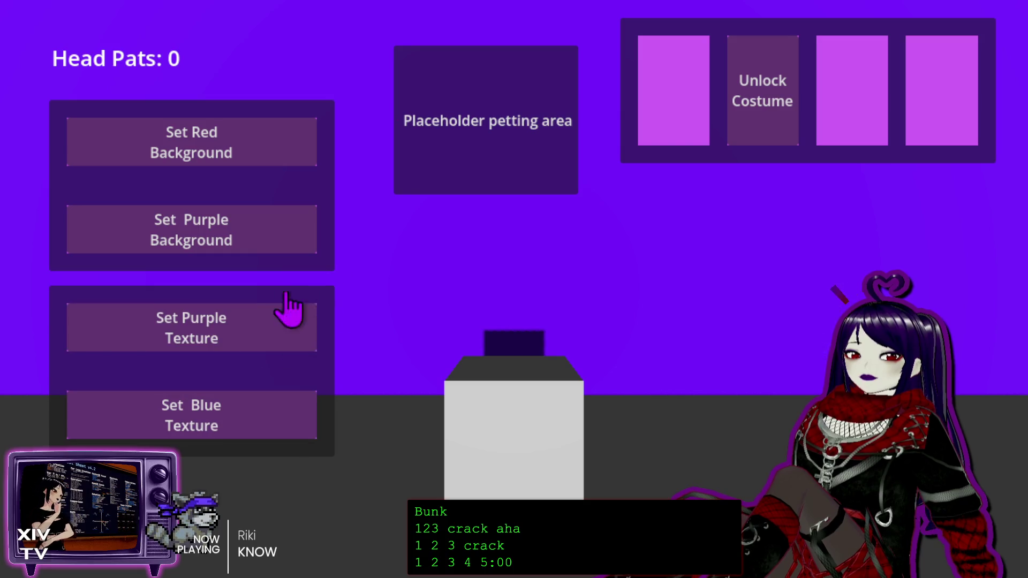
Apply the blue tiled texture, switch the background to red, then close the game.
{"action": "left_click", "coordinate": [202, 410]}
{"action": "left_click", "coordinate": [268, 152]}
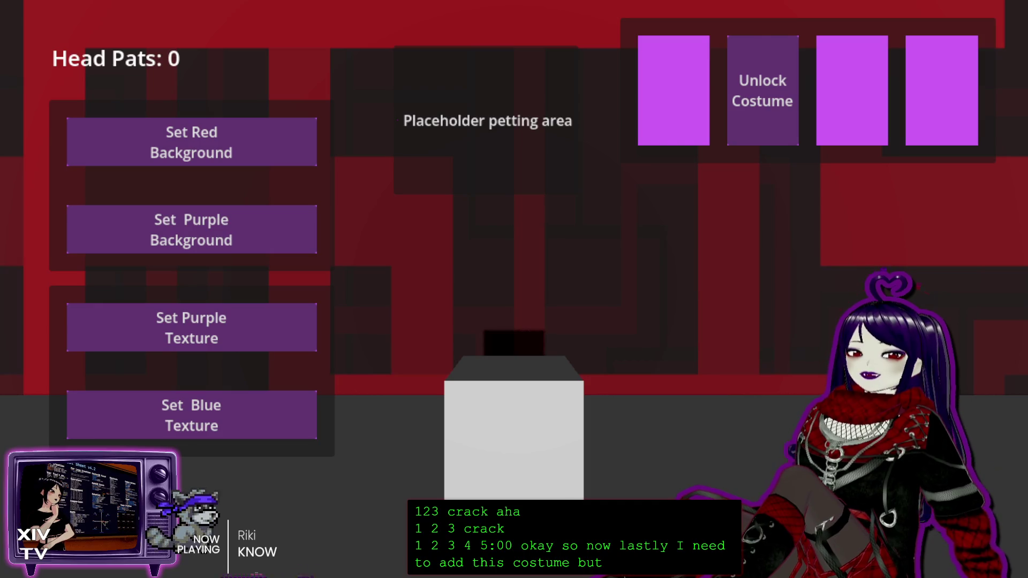
{"action": "key", "text": "alt+F4"}
{"action": "left_click", "coordinate": [517, 259]}
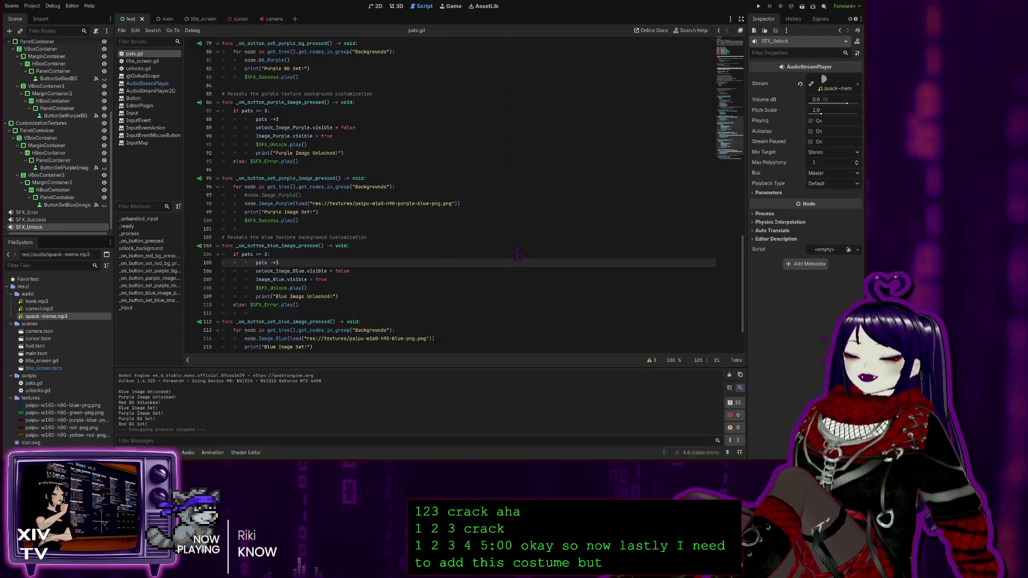
{"action": "left_click_drag", "start_coordinate": [517, 254], "coordinate": [478, 248]}
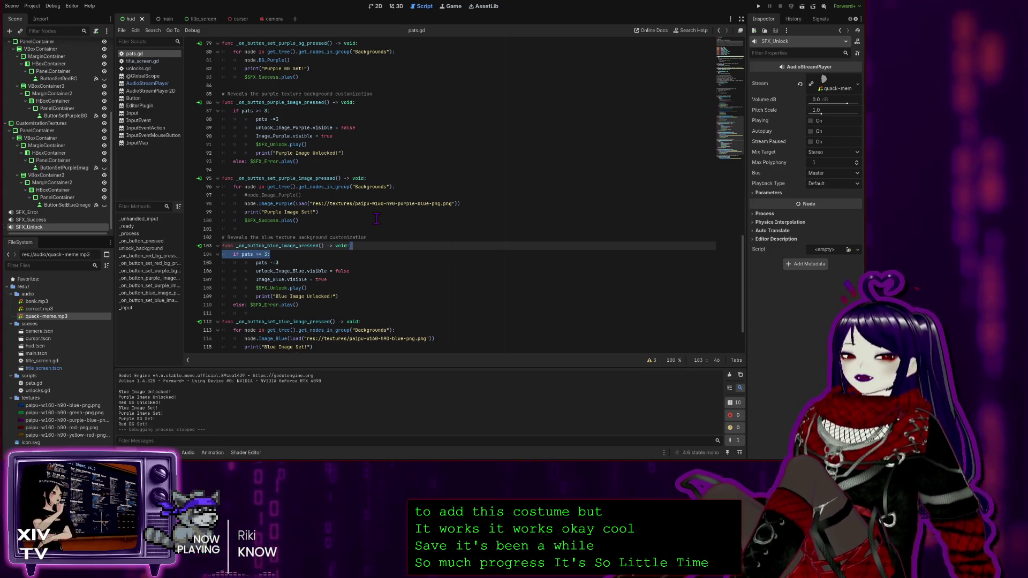
{"action": "scroll", "coordinate": [399, 227], "scroll_direction": "down", "scroll_amount": 2}
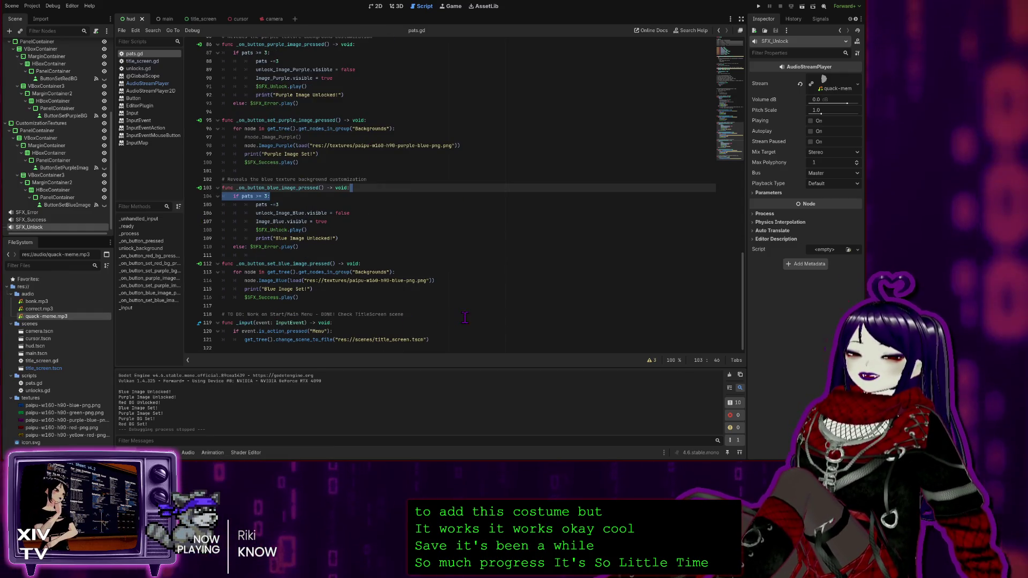
{"action": "left_click", "coordinate": [431, 297]}
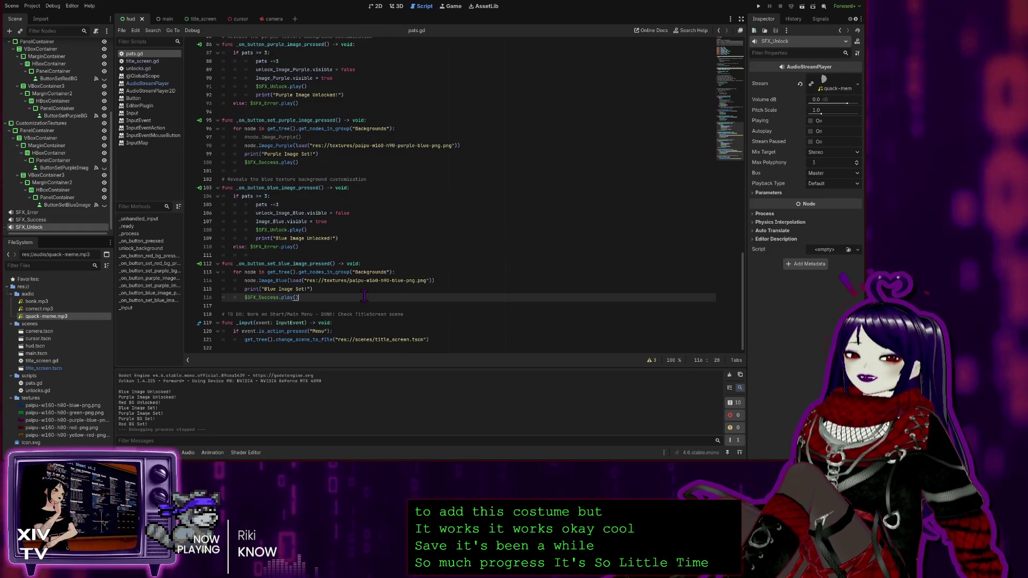
{"action": "left_click", "coordinate": [345, 231]}
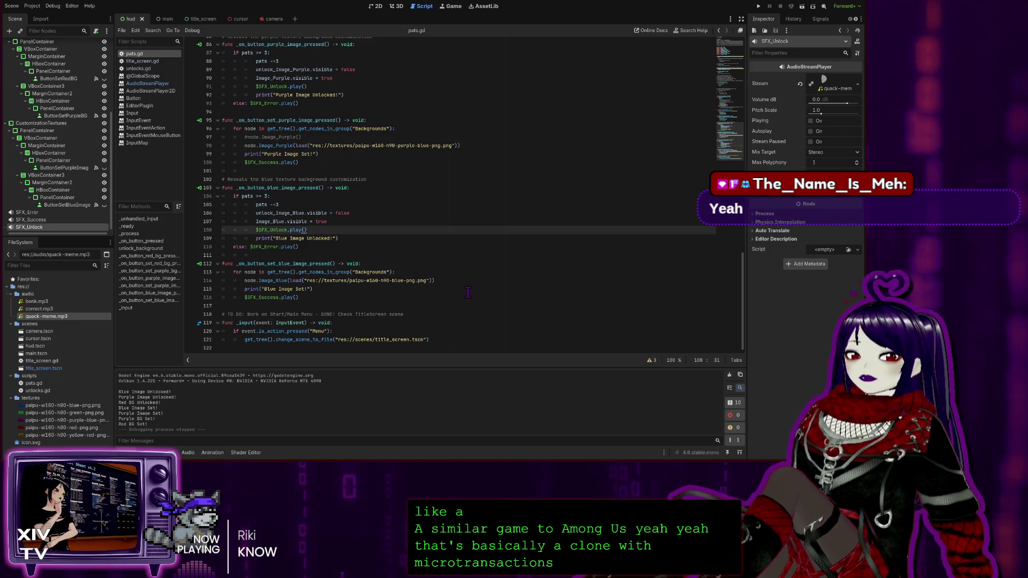
{"action": "scroll", "coordinate": [530, 236], "scroll_direction": "up", "scroll_amount": 10}
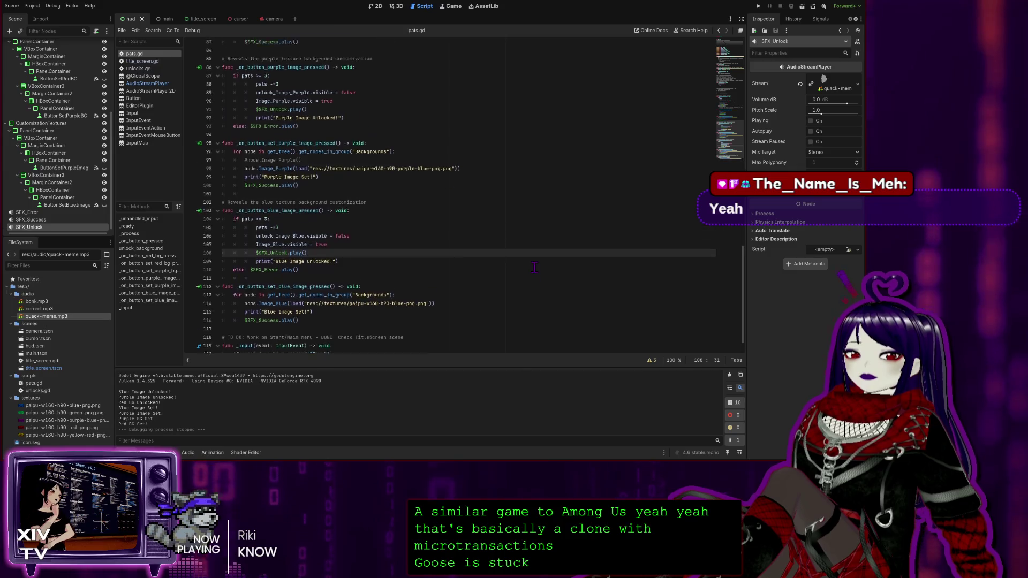
{"action": "scroll", "coordinate": [541, 200], "scroll_direction": "up", "scroll_amount": 10}
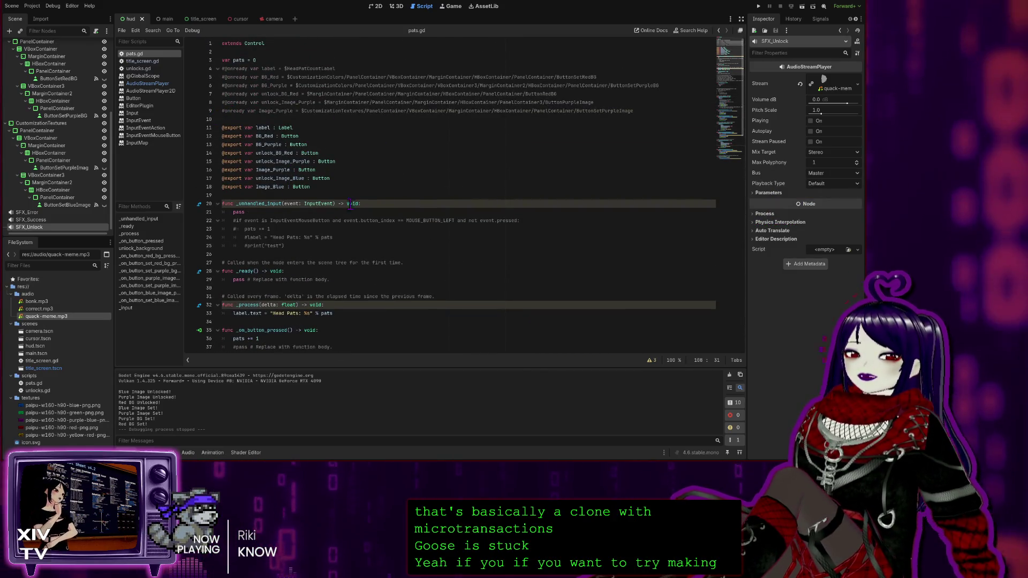
{"action": "scroll", "coordinate": [457, 167], "scroll_direction": "down", "scroll_amount": 4}
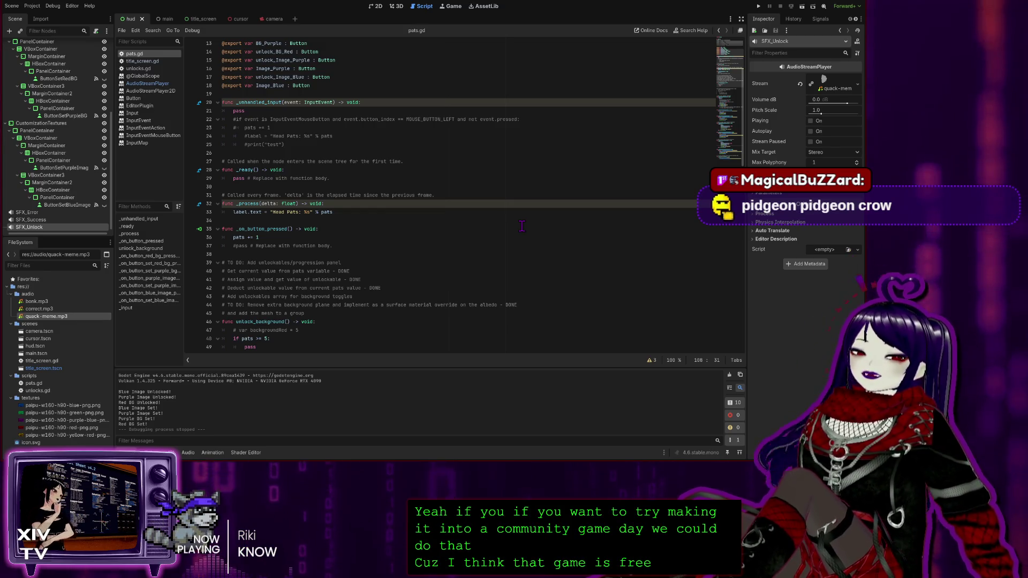
{"action": "scroll", "coordinate": [479, 173], "scroll_direction": "up", "scroll_amount": 4}
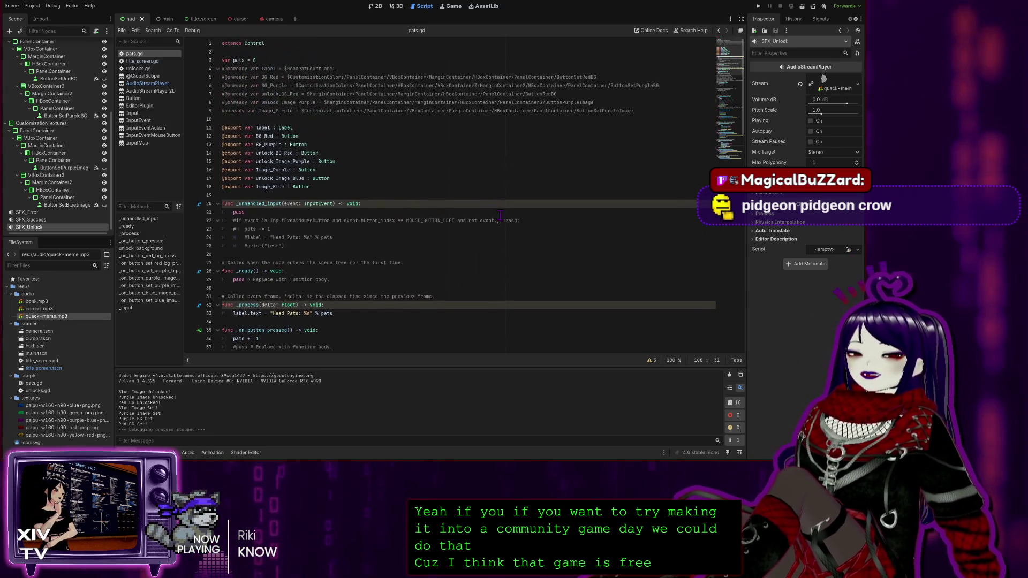
{"action": "left_click", "coordinate": [368, 130]}
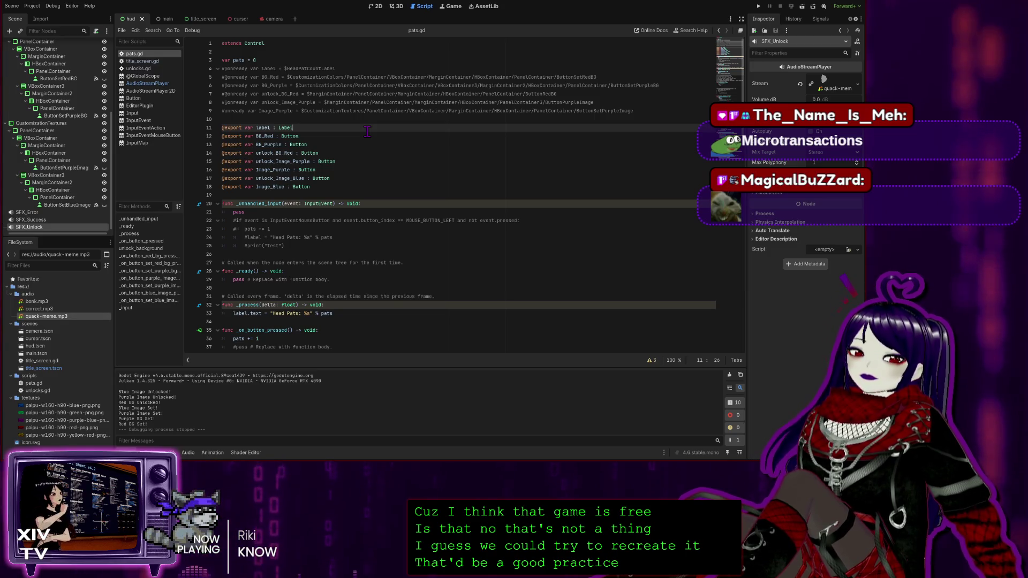
{"action": "scroll", "coordinate": [393, 160], "scroll_direction": "down", "scroll_amount": 3}
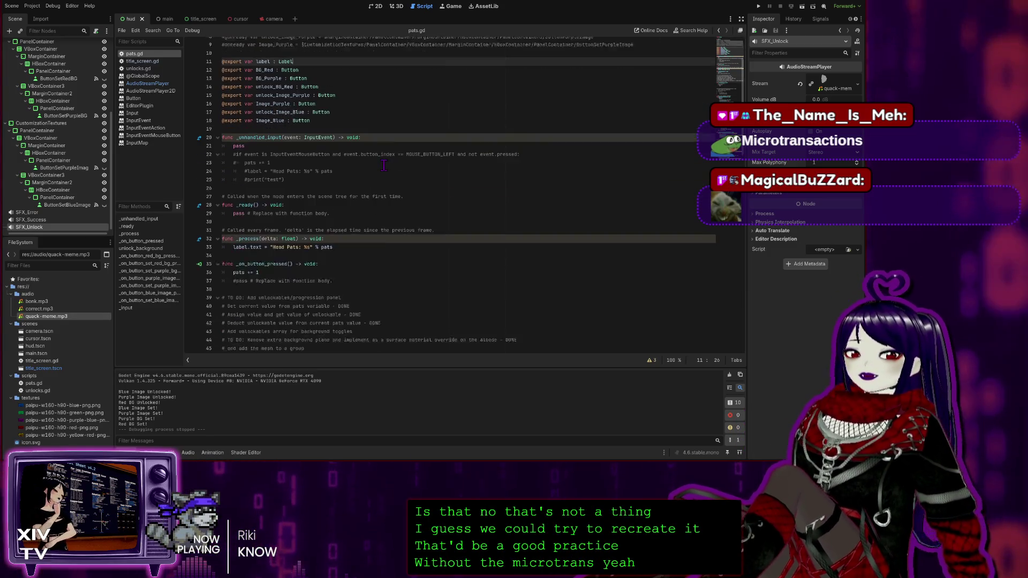
{"action": "scroll", "coordinate": [393, 160], "scroll_direction": "up", "scroll_amount": 3}
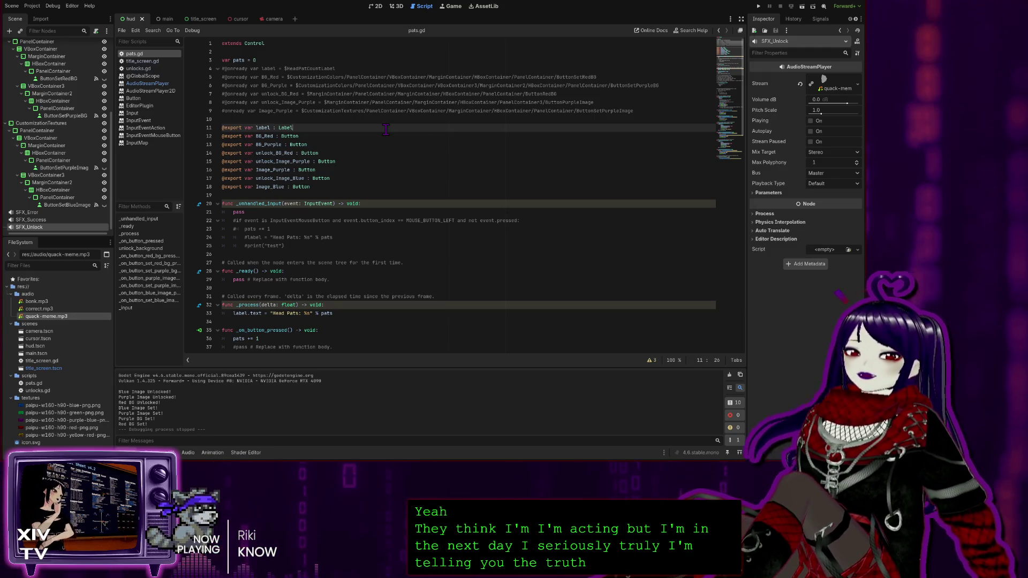
{"action": "left_click", "coordinate": [375, 146]}
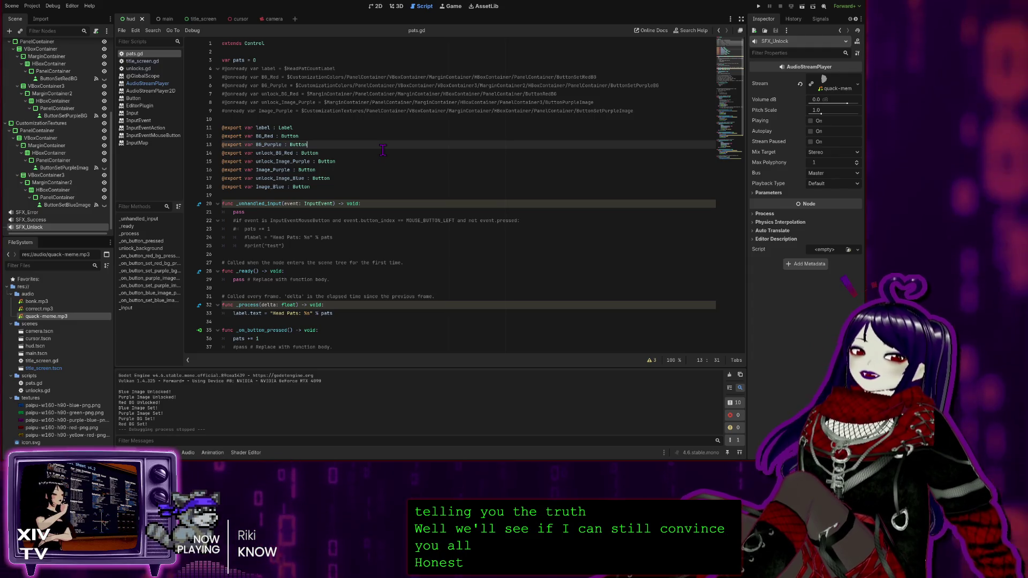
{"action": "left_click", "coordinate": [412, 162]}
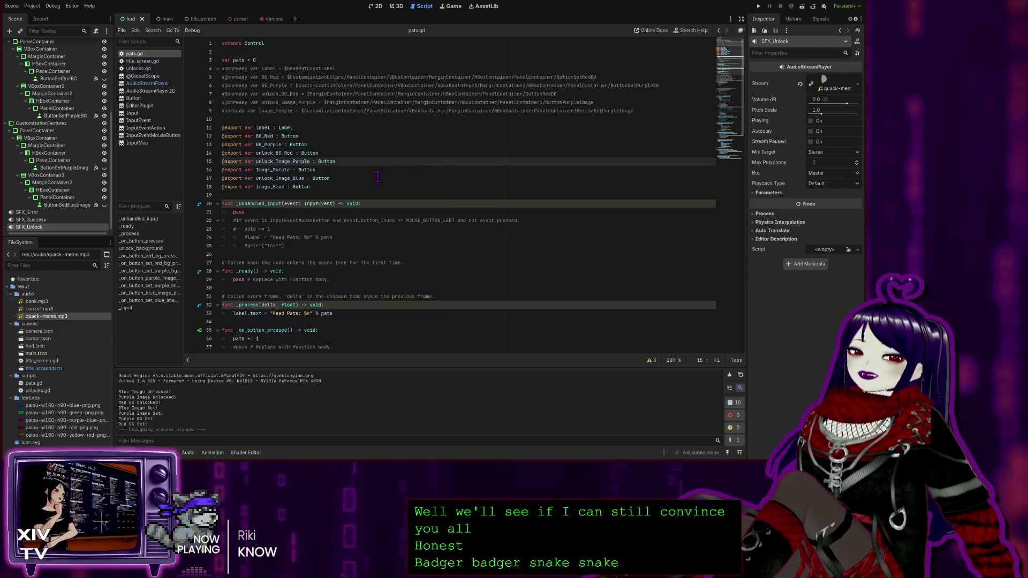
{"action": "scroll", "coordinate": [332, 162], "scroll_direction": "down", "scroll_amount": 4}
{"action": "scroll", "coordinate": [332, 162], "scroll_direction": "up", "scroll_amount": 4}
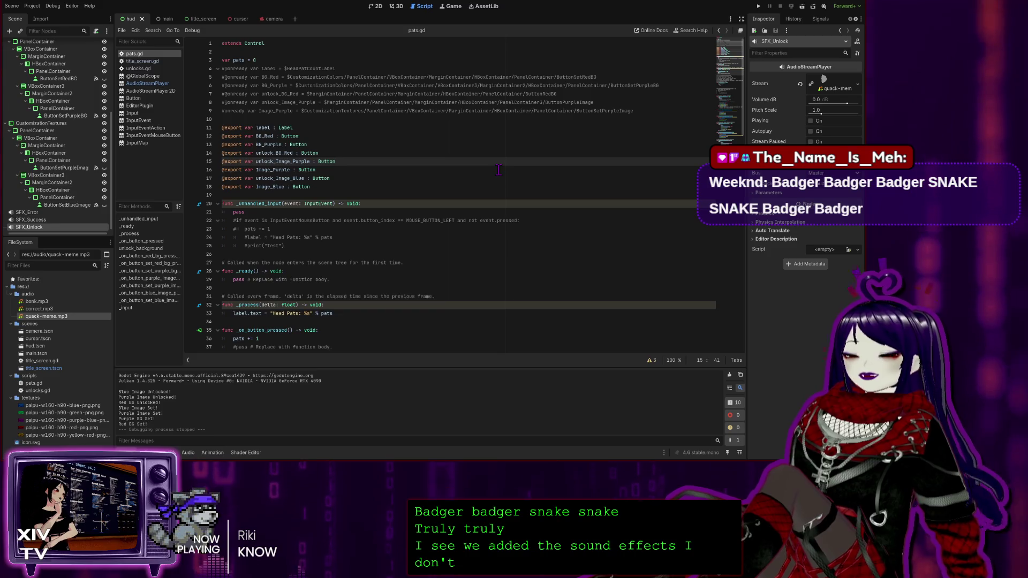
{"action": "left_click", "coordinate": [352, 170]}
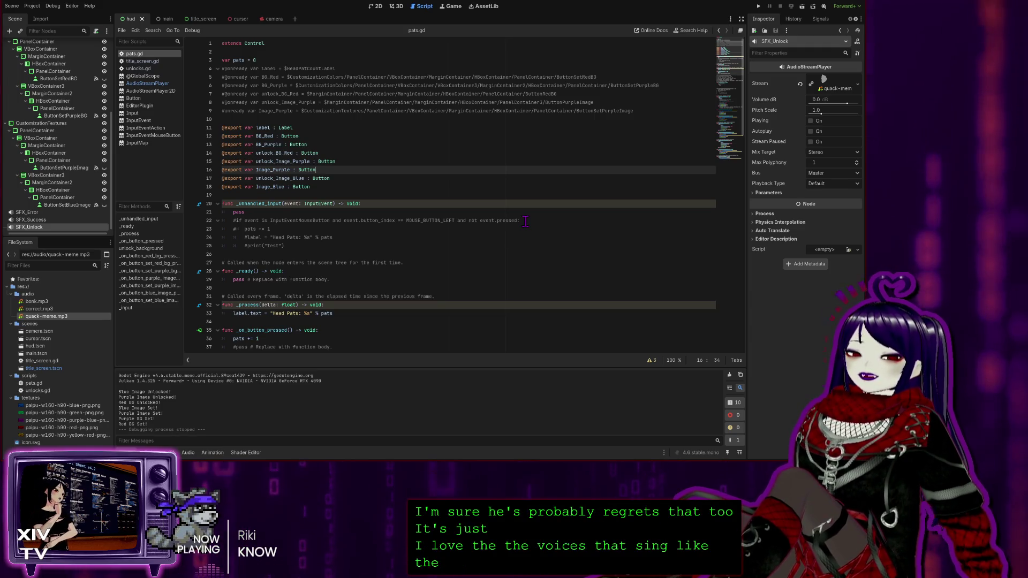
{"action": "left_click", "coordinate": [348, 177]}
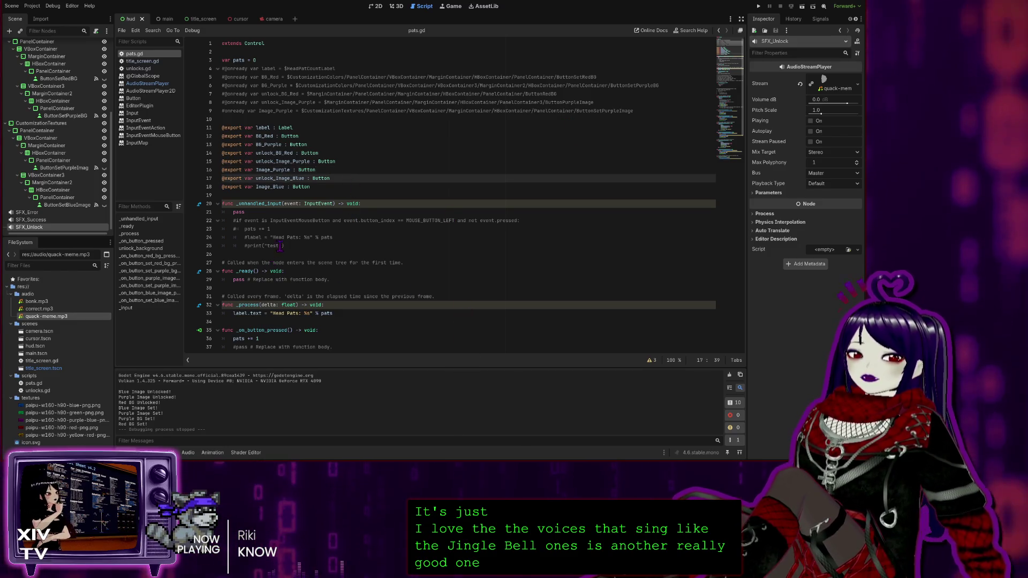
{"action": "scroll", "coordinate": [280, 247], "scroll_direction": "down", "scroll_amount": 20}
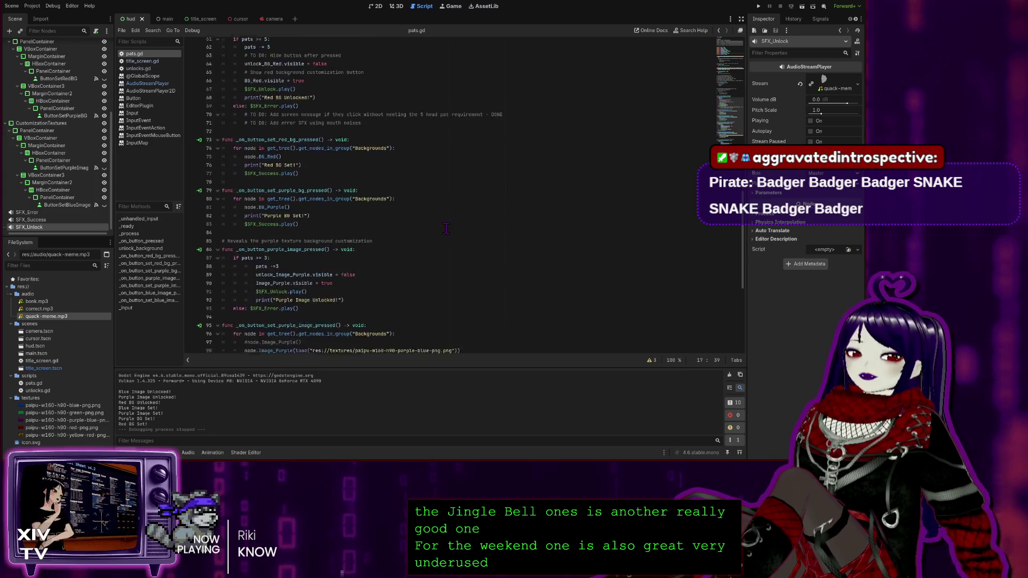
{"action": "scroll", "coordinate": [446, 229], "scroll_direction": "down", "scroll_amount": 8}
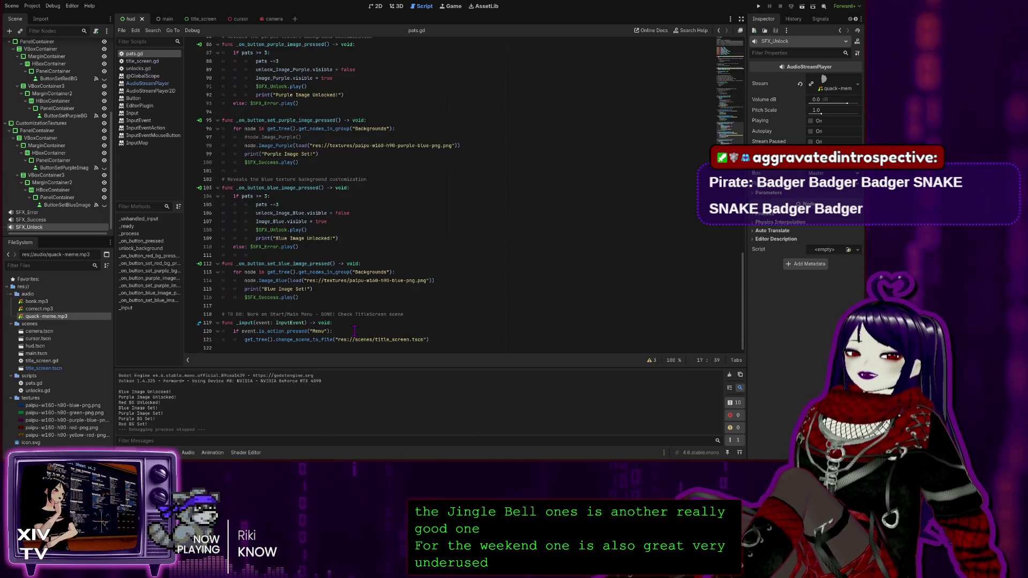
{"action": "left_click", "coordinate": [358, 331]}
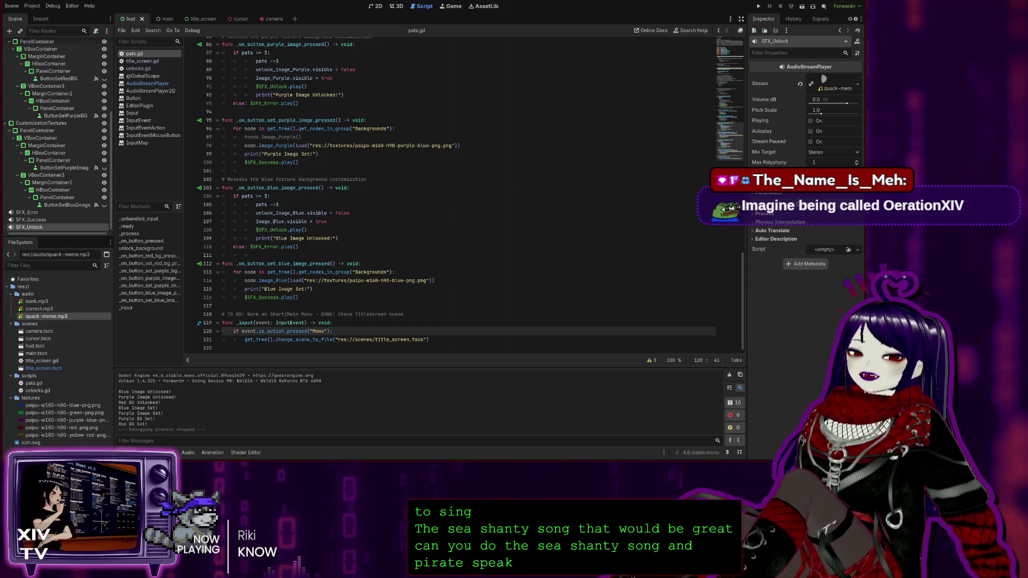
{"action": "left_click", "coordinate": [554, 197]}
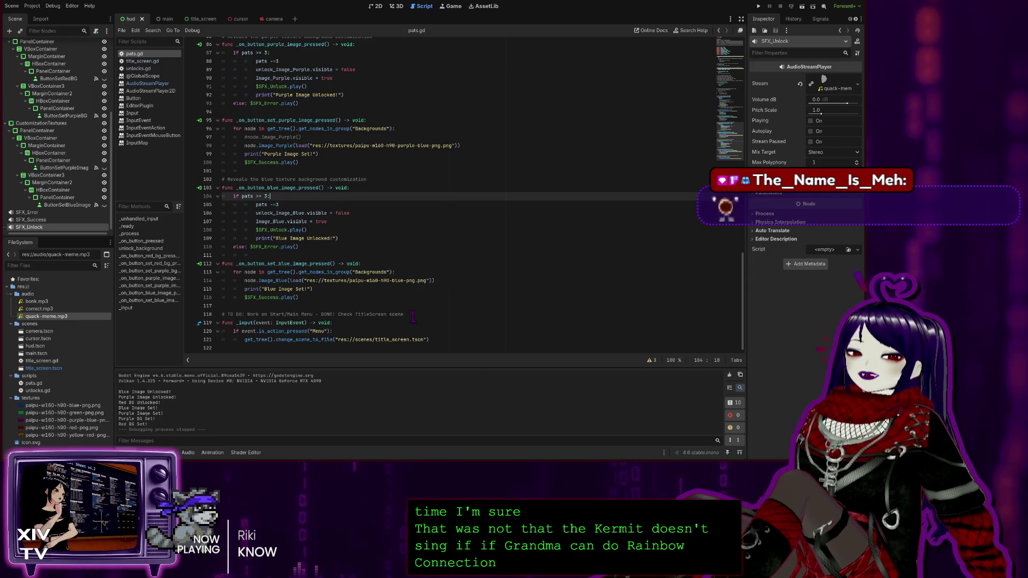
{"action": "left_click", "coordinate": [325, 298]}
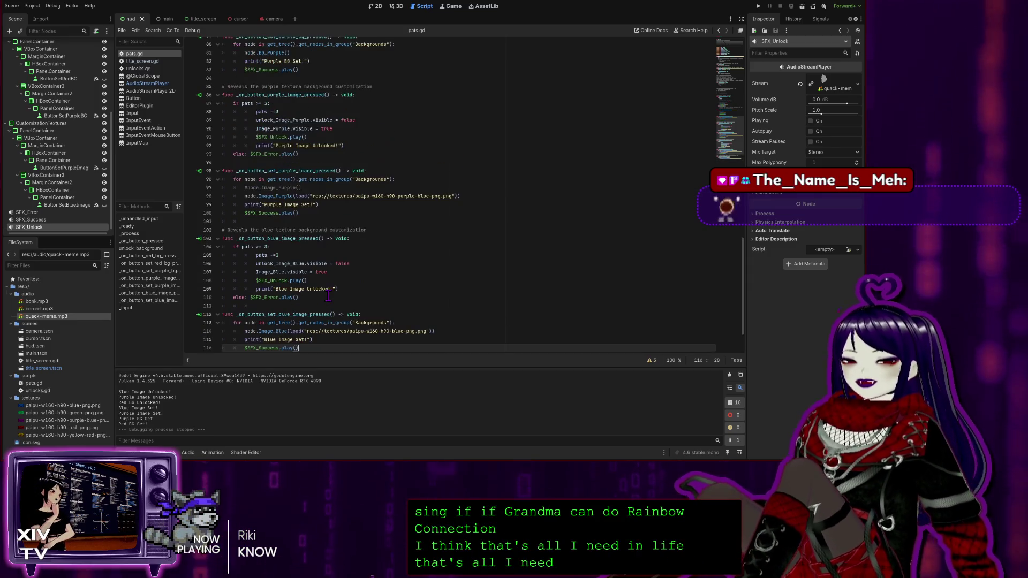
{"action": "scroll", "coordinate": [350, 231], "scroll_direction": "up", "scroll_amount": 10}
{"action": "scroll", "coordinate": [349, 231], "scroll_direction": "up", "scroll_amount": 10}
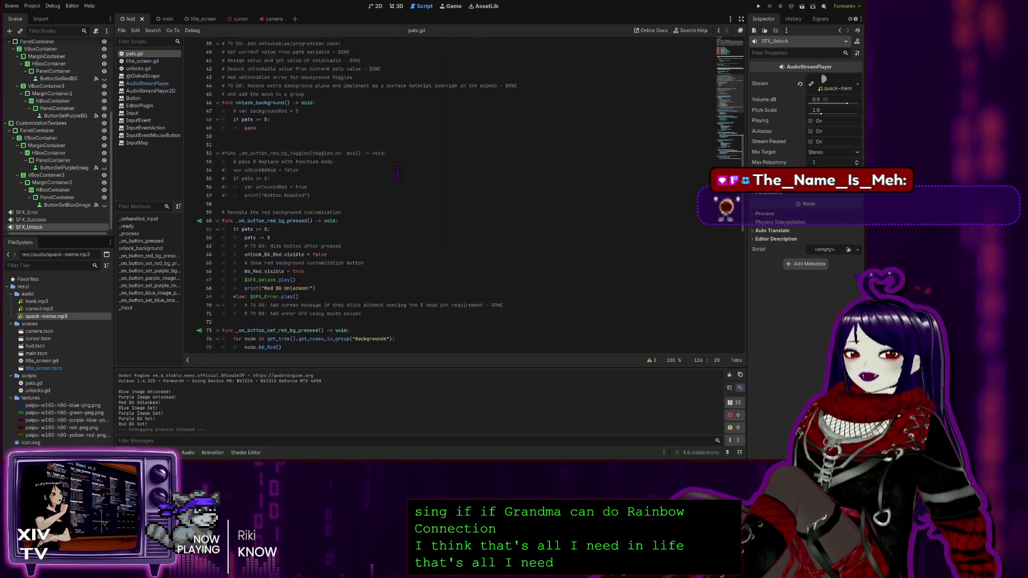
{"action": "scroll", "coordinate": [390, 168], "scroll_direction": "up", "scroll_amount": 3}
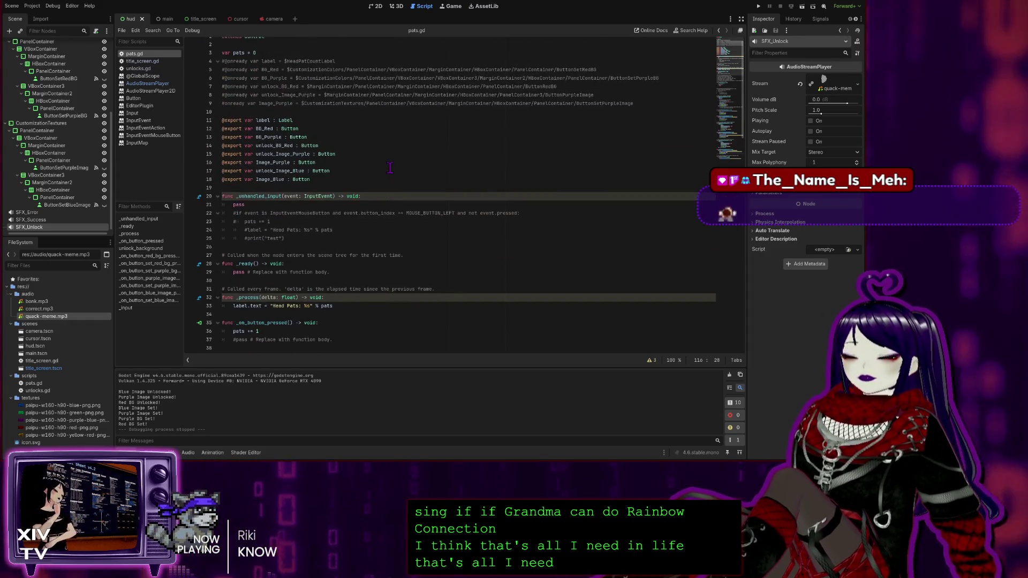
{"action": "scroll", "coordinate": [390, 168], "scroll_direction": "down", "scroll_amount": 12}
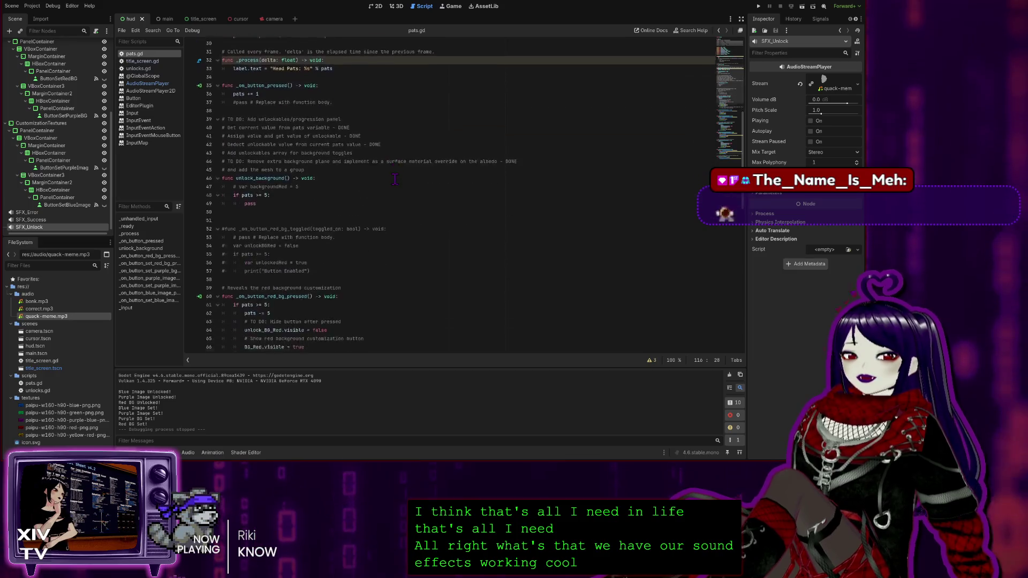
{"action": "scroll", "coordinate": [401, 185], "scroll_direction": "up", "scroll_amount": 10}
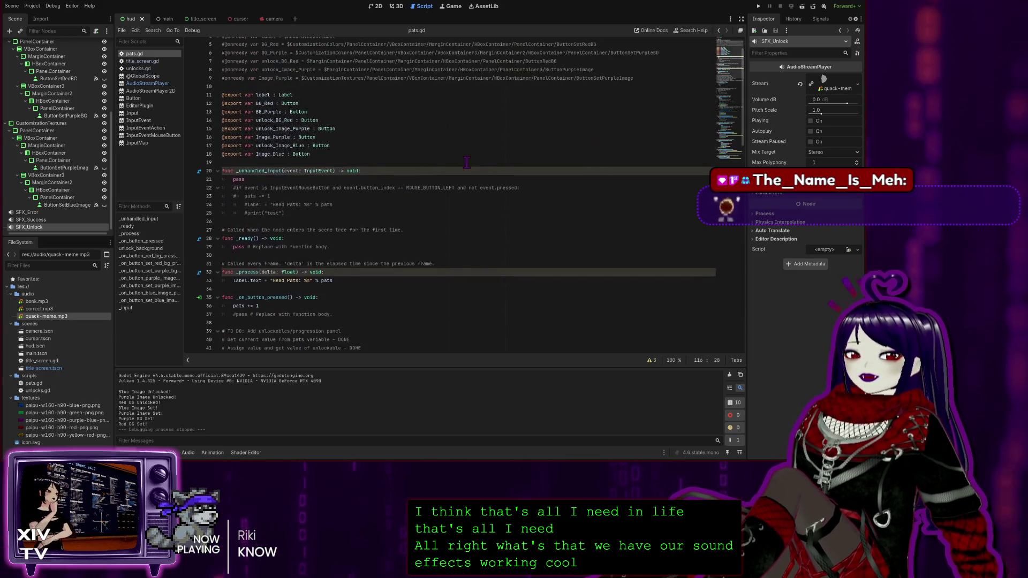
{"action": "scroll", "coordinate": [422, 138], "scroll_direction": "up", "scroll_amount": 2}
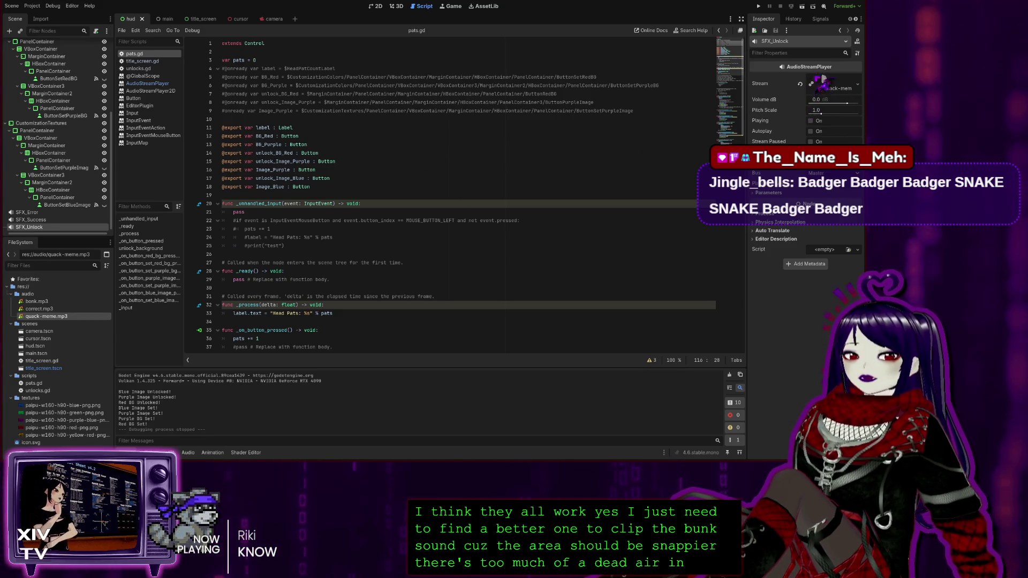
{"action": "left_click", "coordinate": [446, 154]}
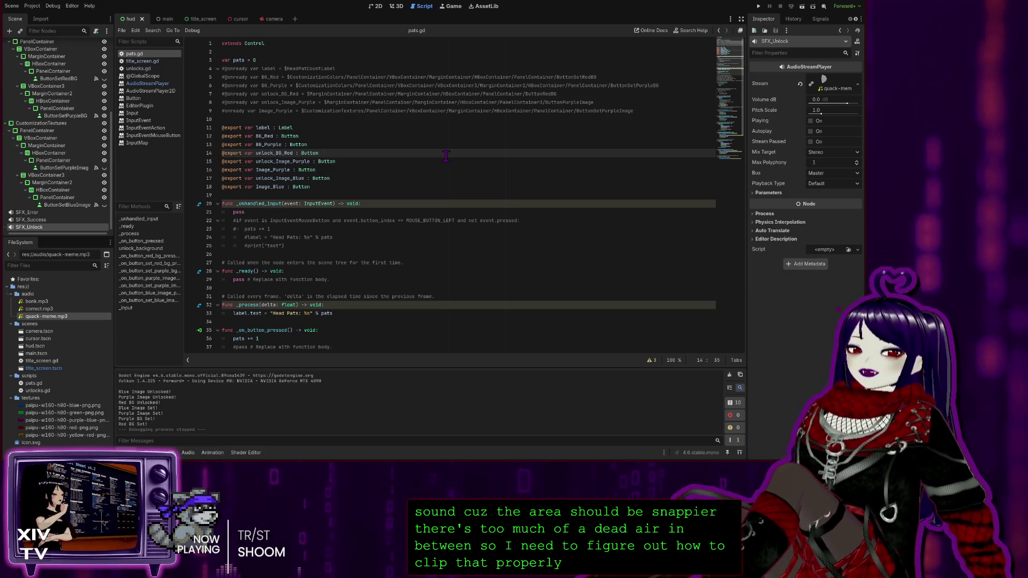
{"action": "left_click", "coordinate": [307, 128]}
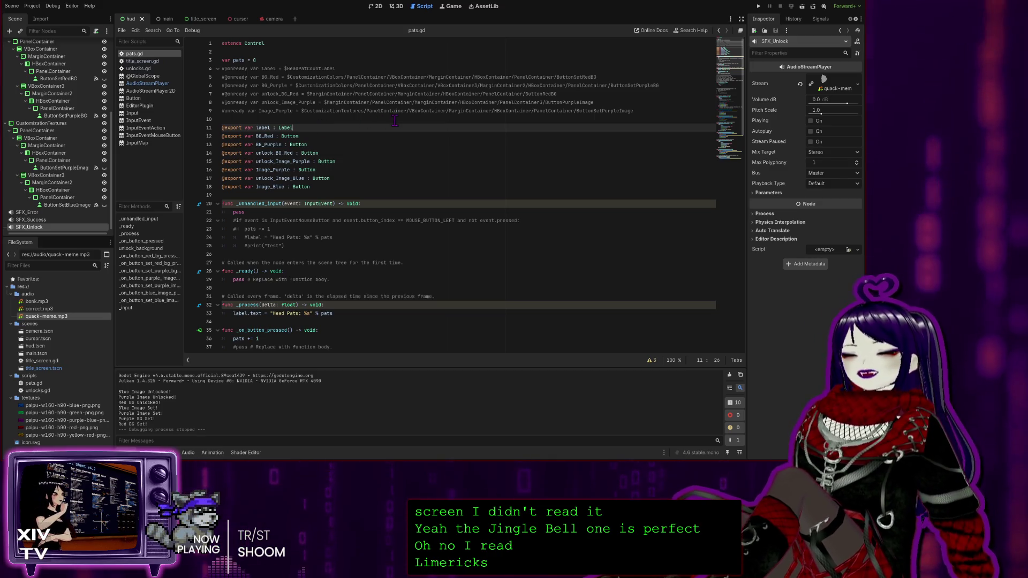
{"action": "left_click", "coordinate": [375, 142]}
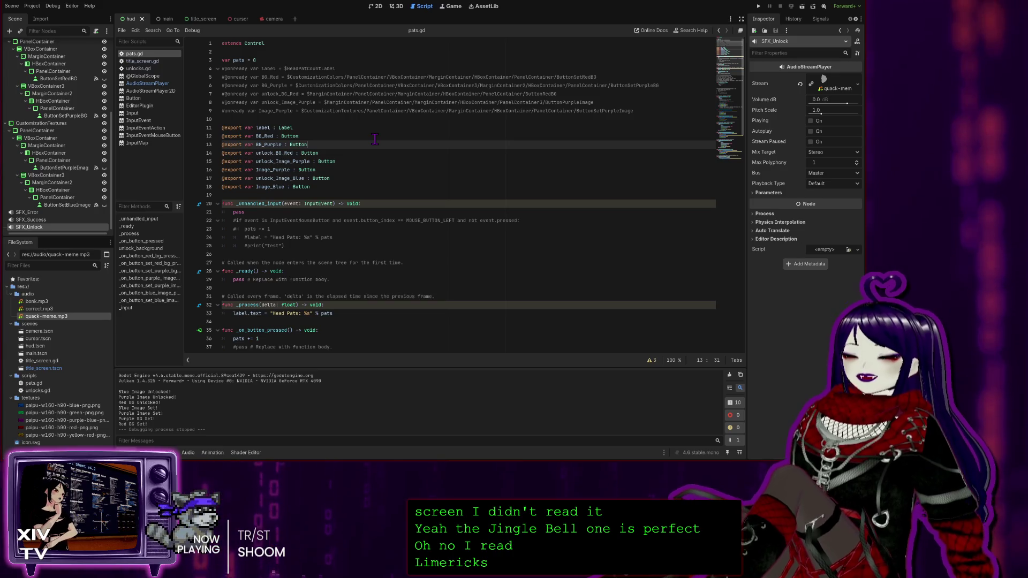
{"action": "left_click", "coordinate": [362, 236]}
{"action": "scroll", "coordinate": [409, 284], "scroll_direction": "down", "scroll_amount": 5}
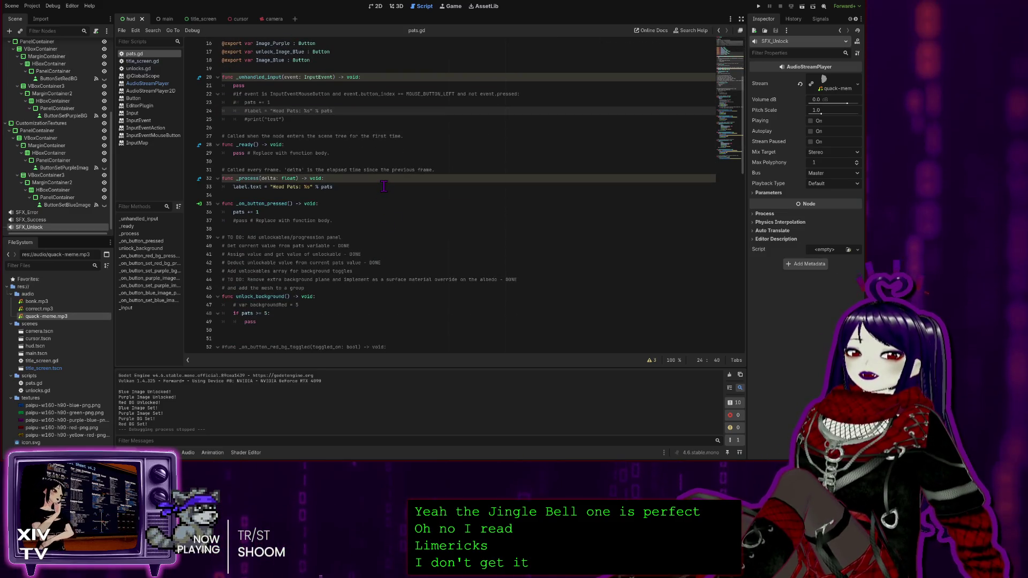
{"action": "left_click", "coordinate": [384, 186]}
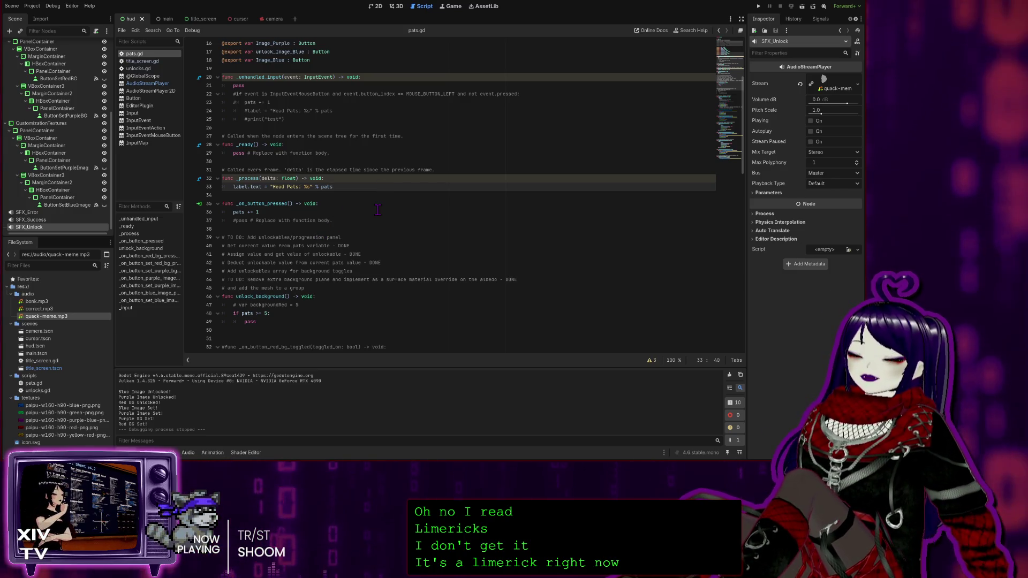
{"action": "scroll", "coordinate": [417, 202], "scroll_direction": "down", "scroll_amount": 9}
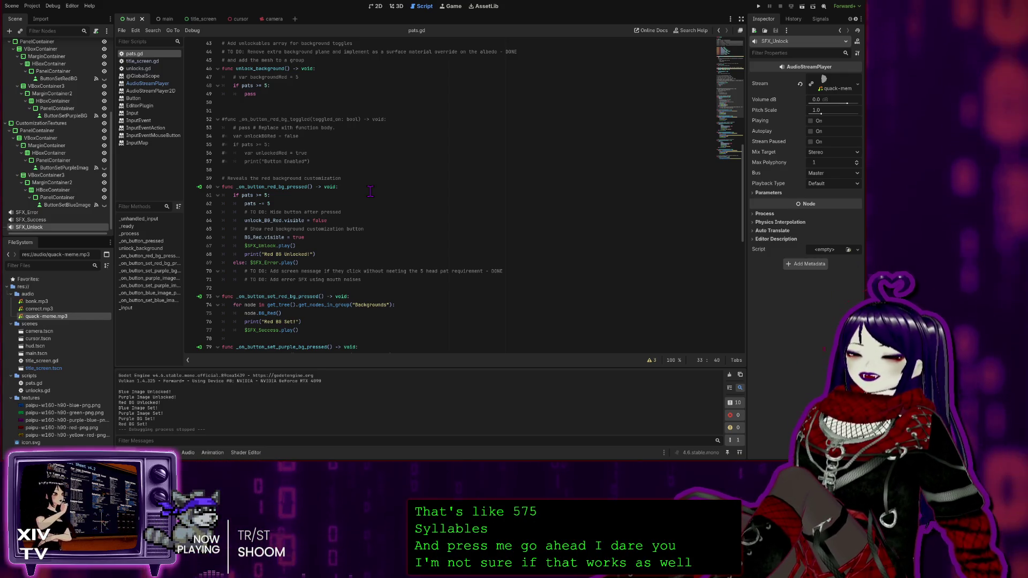
{"action": "left_click", "coordinate": [369, 193]}
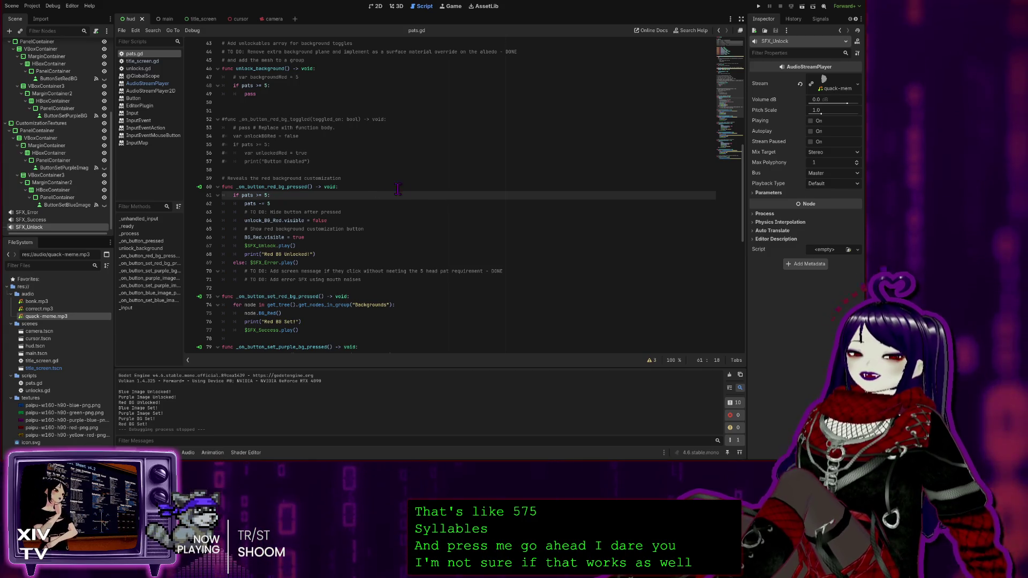
{"action": "scroll", "coordinate": [447, 187], "scroll_direction": "down", "scroll_amount": 7}
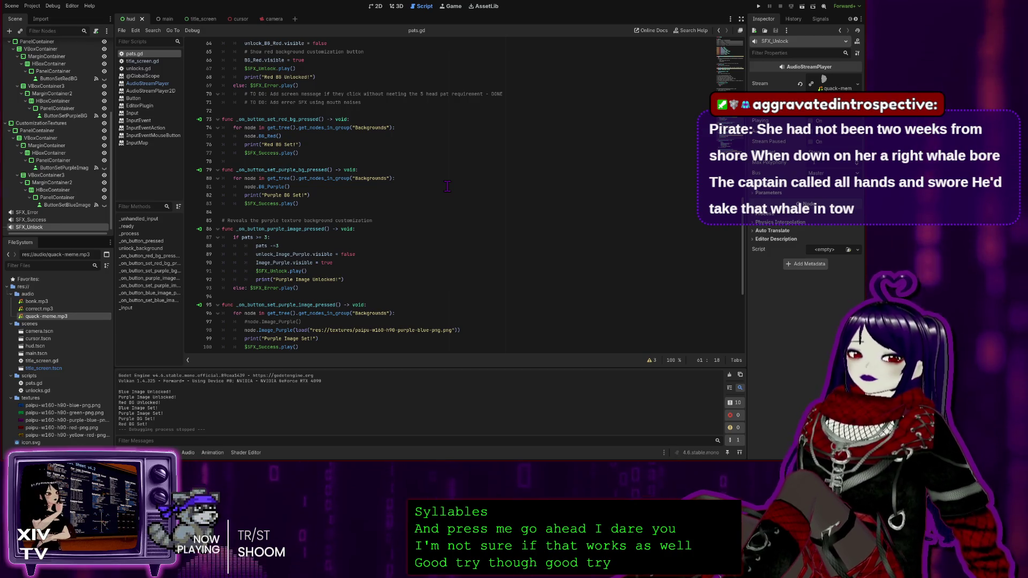
Switch to the 3D view, look over the main scene, then return to the hud scene.
{"action": "left_click", "coordinate": [397, 6]}
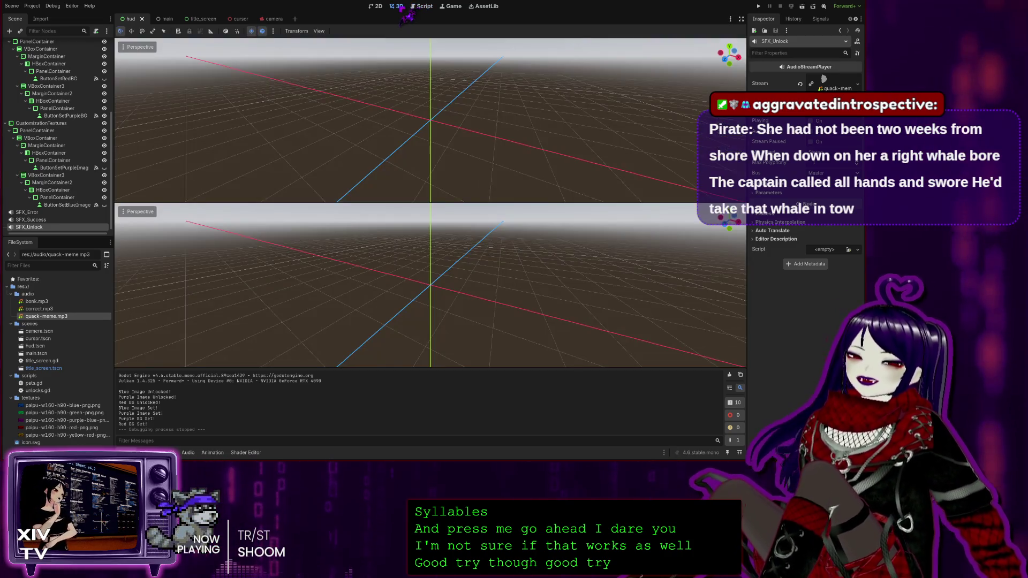
{"action": "left_click", "coordinate": [159, 19]}
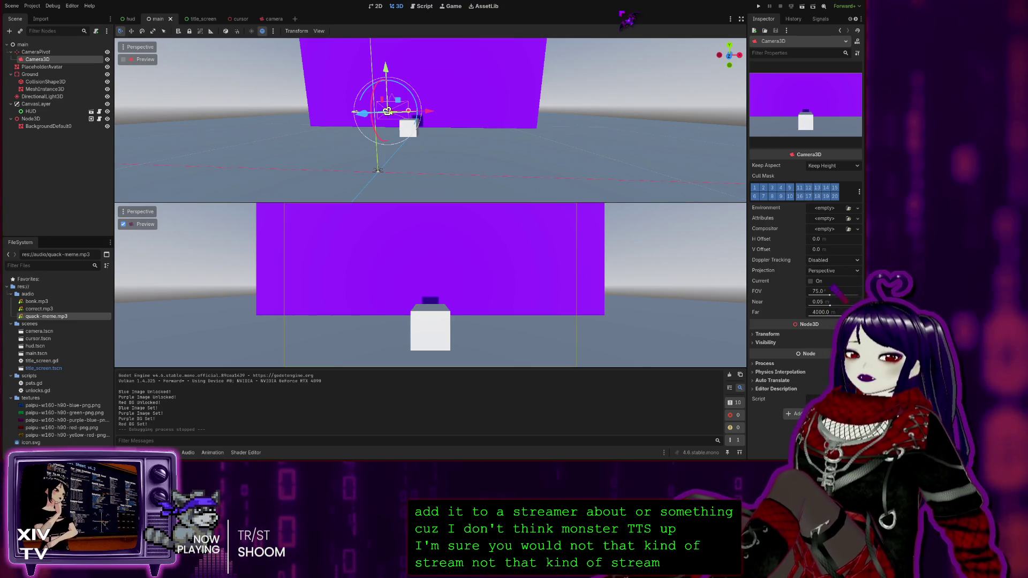
{"action": "left_click", "coordinate": [129, 19]}
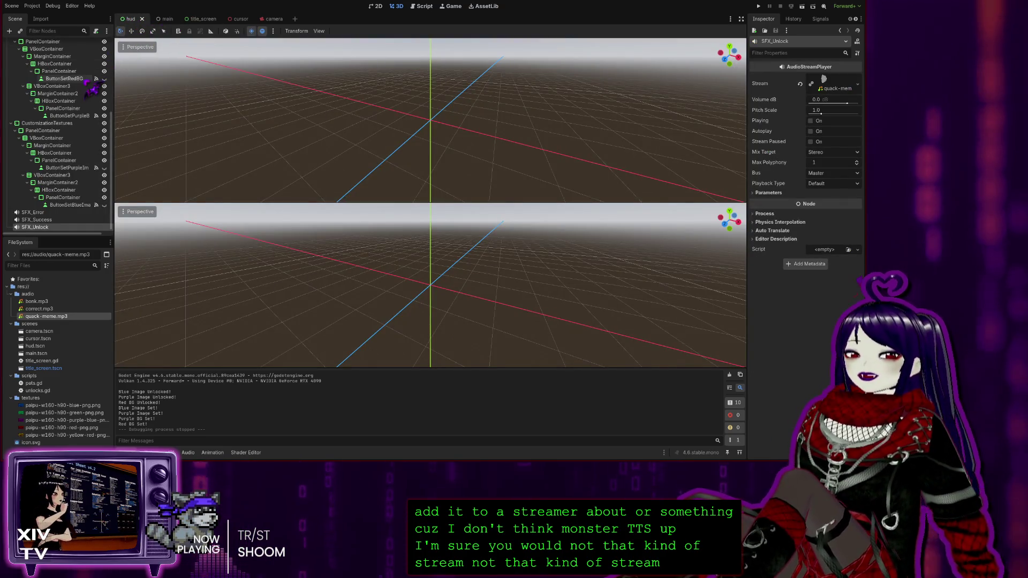
Select the HUD root node, then open the unused cursor scene and close its tab.
{"action": "scroll", "coordinate": [92, 88], "scroll_direction": "up", "scroll_amount": 5}
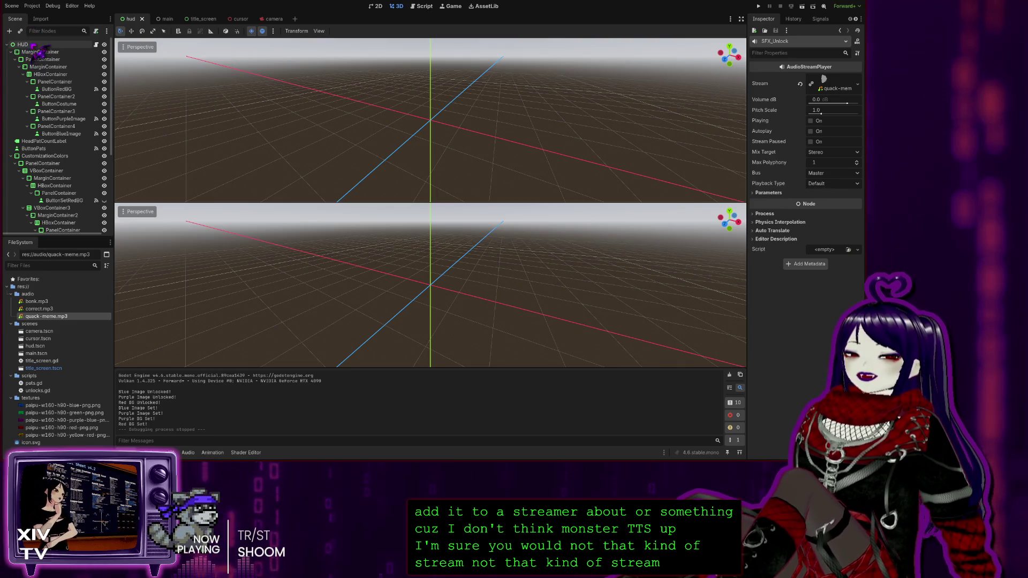
{"action": "left_click", "coordinate": [34, 46]}
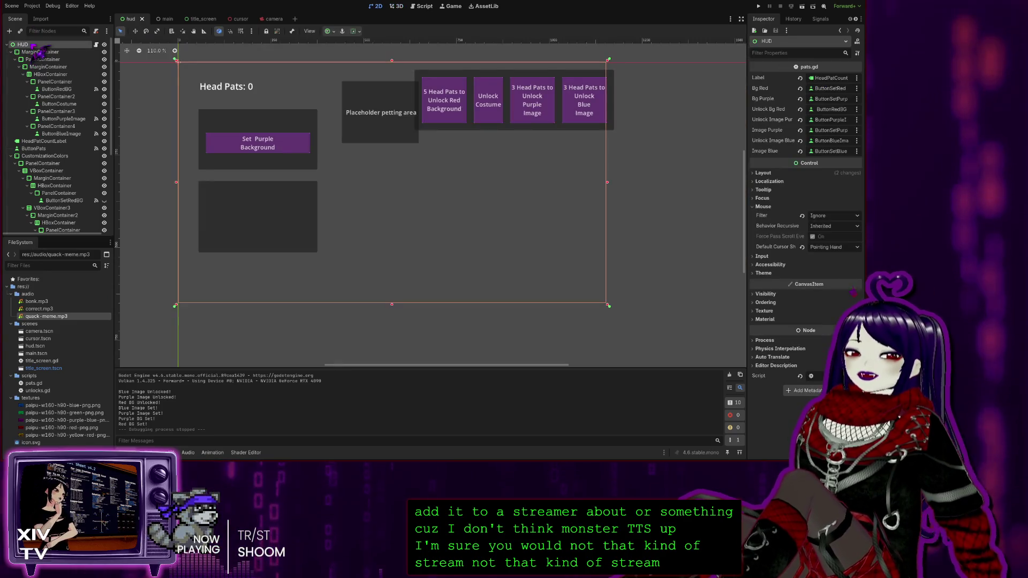
{"action": "left_click", "coordinate": [236, 19]}
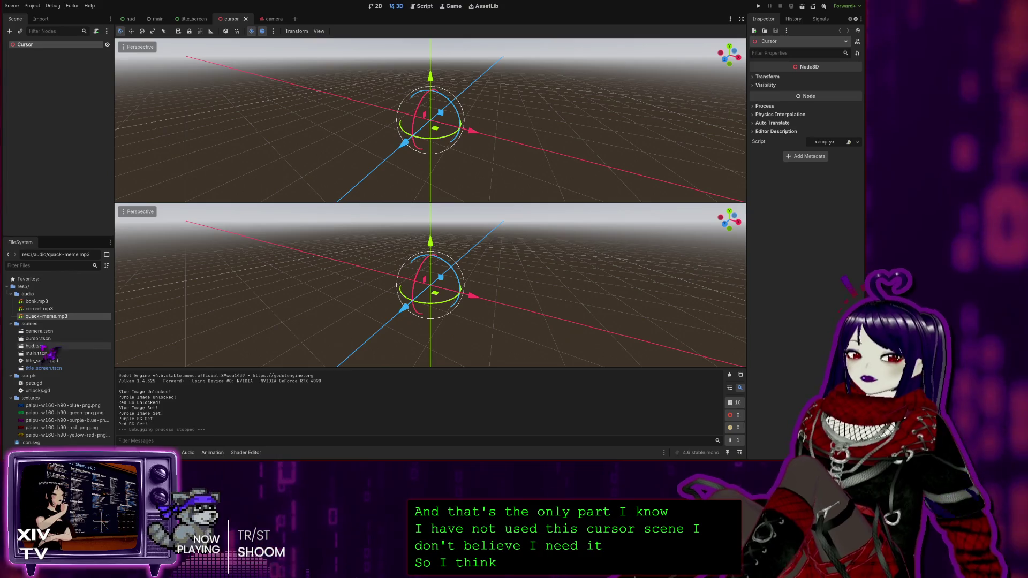
{"action": "left_click", "coordinate": [246, 18]}
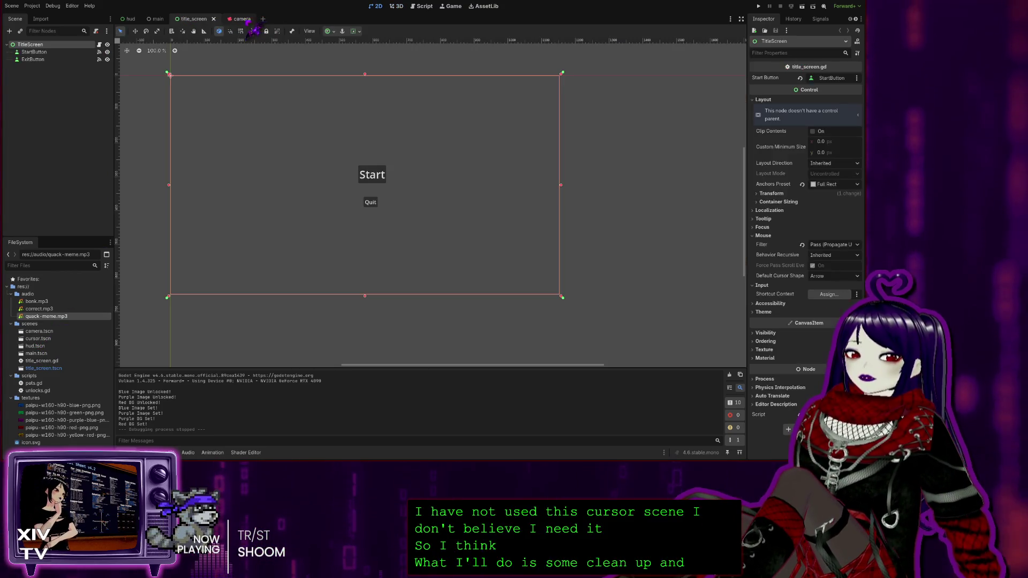
Delete cursor.tscn, move title_screen.gd into the scripts folder, and run the project.
{"action": "left_click", "coordinate": [37, 340]}
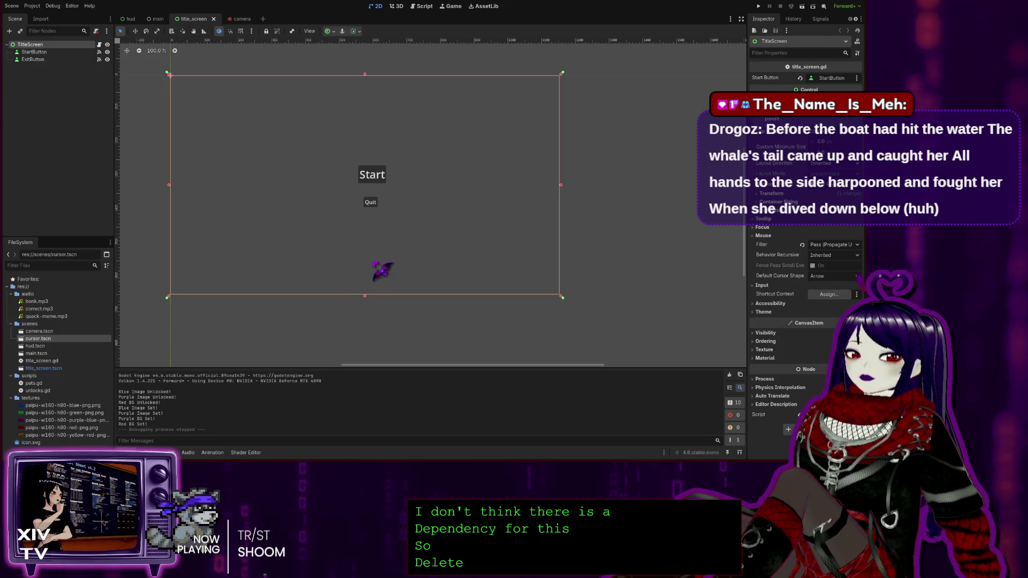
{"action": "left_click", "coordinate": [383, 278]}
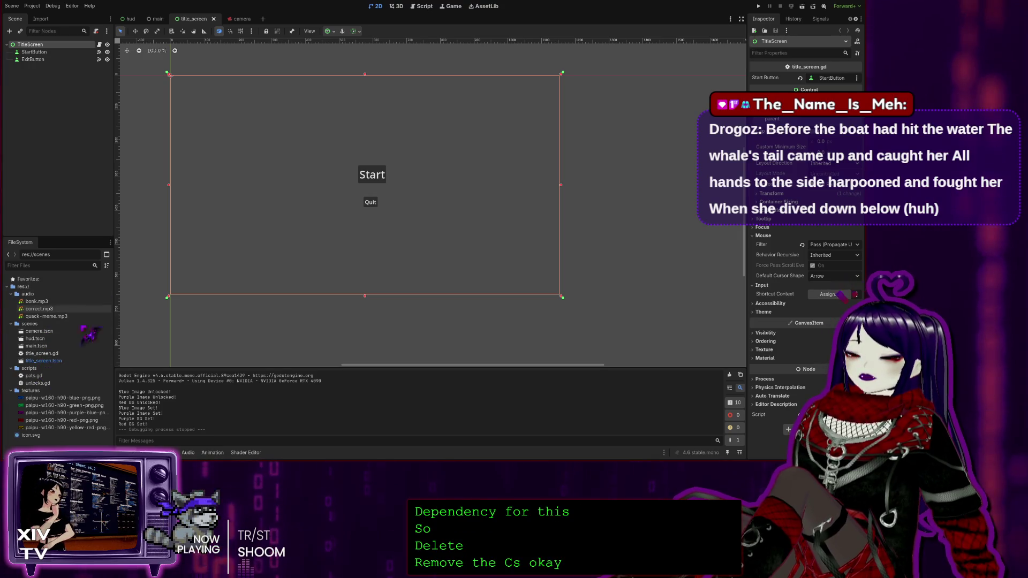
{"action": "left_click", "coordinate": [62, 354]}
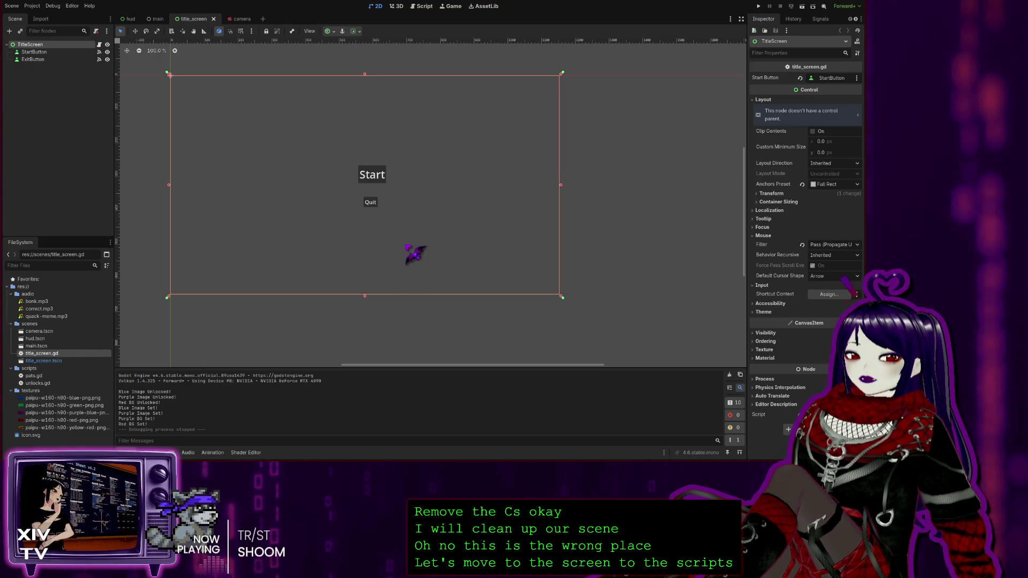
{"action": "left_click_drag", "start_coordinate": [408, 248], "coordinate": [29, 368]}
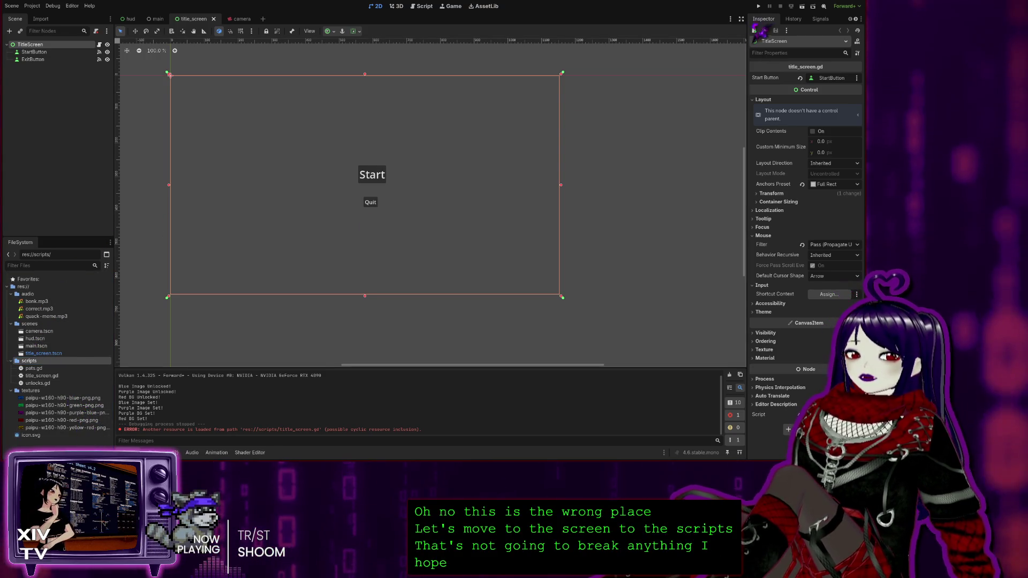
{"action": "left_click", "coordinate": [758, 6]}
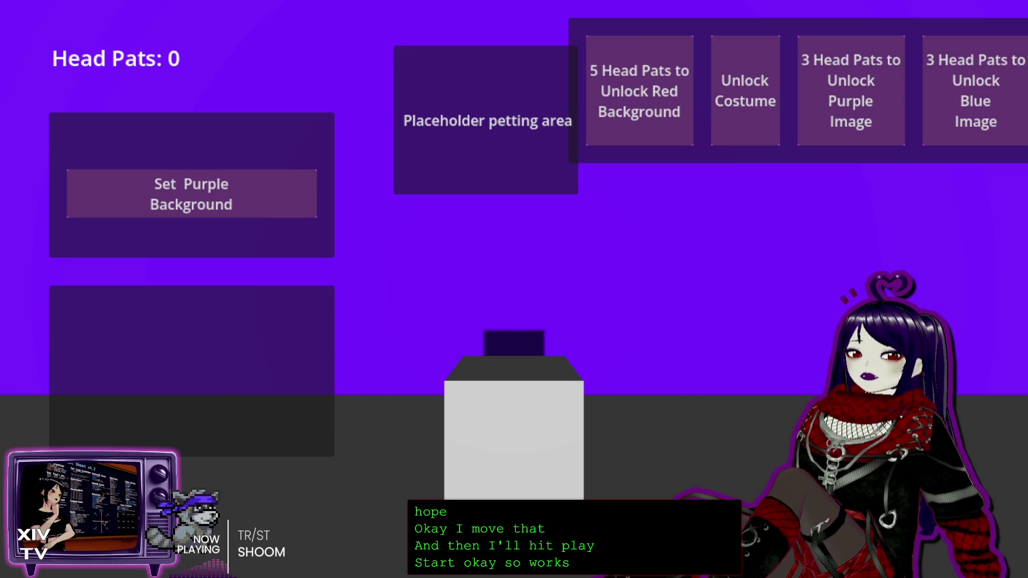
Stop the game, relaunch it and press Quit, then bring up pats.gd from the main scene.
{"action": "key", "text": "alt+F4"}
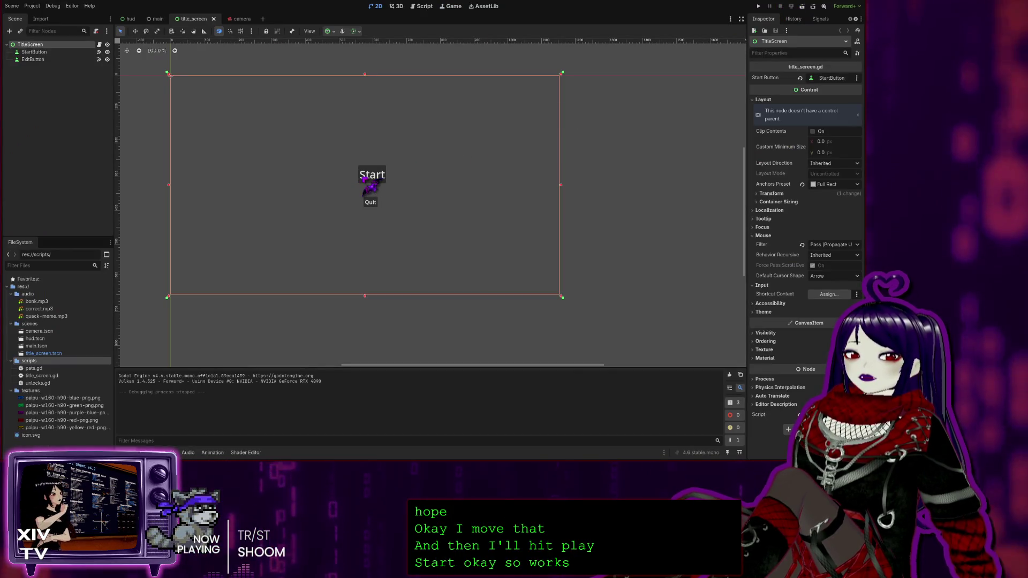
{"action": "key", "text": "F5"}
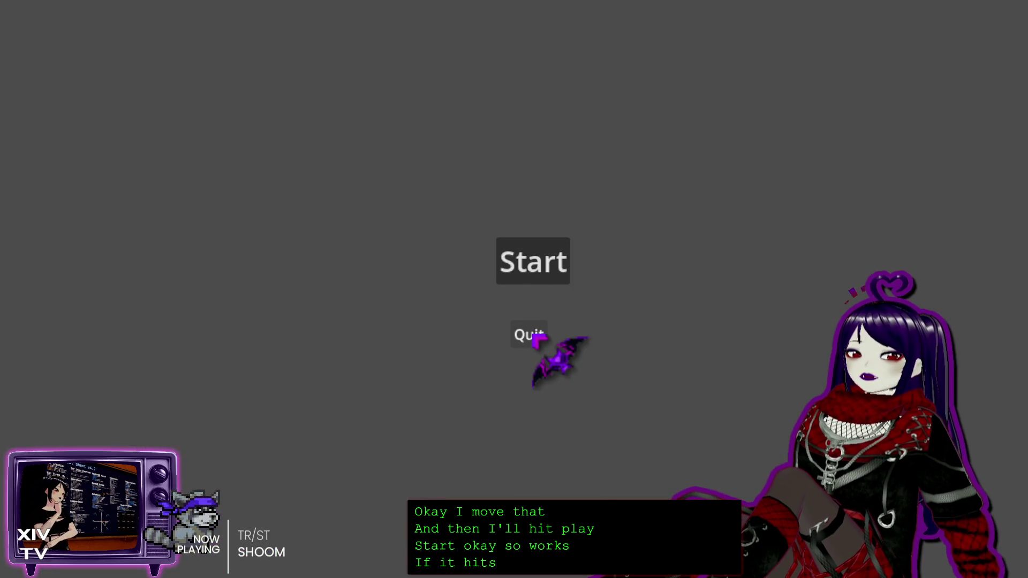
{"action": "left_click", "coordinate": [529, 334]}
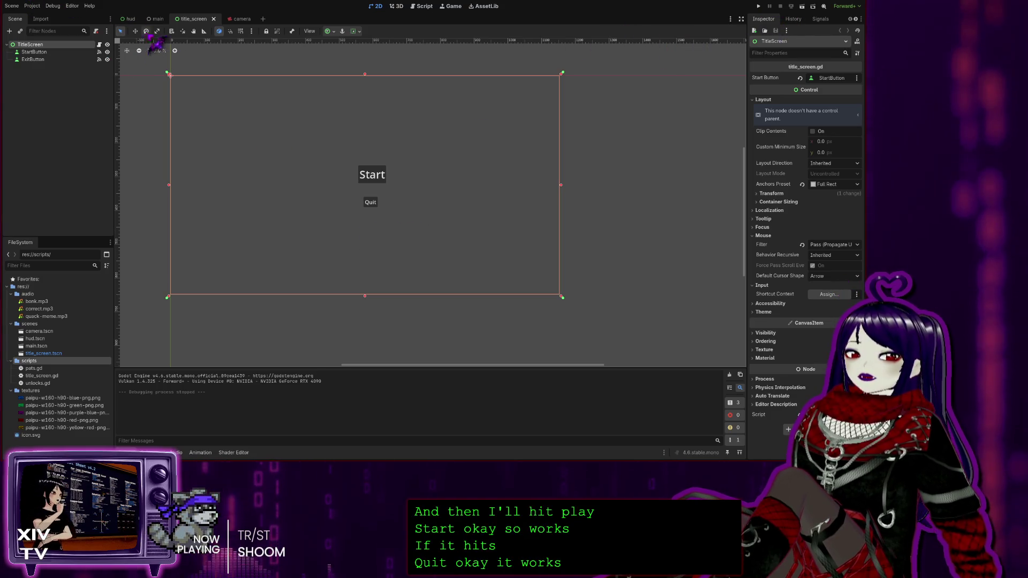
{"action": "left_click", "coordinate": [158, 19]}
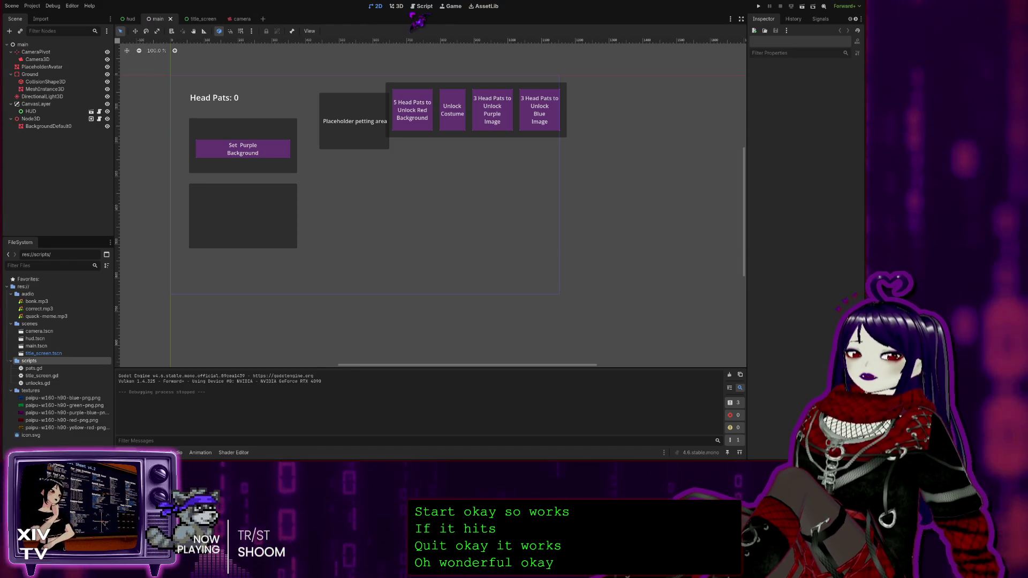
{"action": "key", "text": "ctrl+F3"}
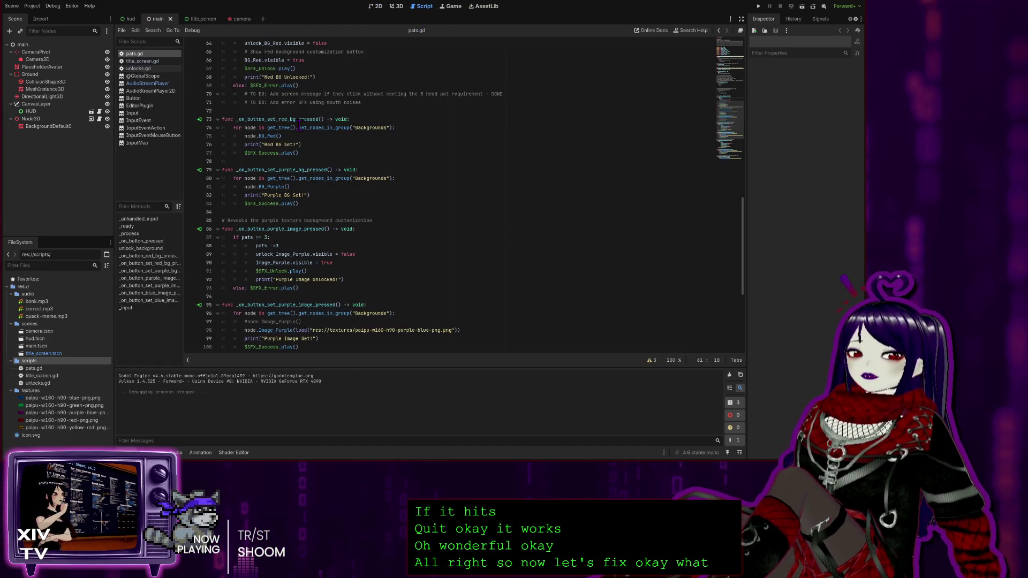
Switch to the hud scene and review pats.gd's to-do lines, from mesh group to SFX_Error and SFX_Unlock.
{"action": "left_click", "coordinate": [129, 19]}
{"action": "scroll", "coordinate": [395, 118], "scroll_direction": "up", "scroll_amount": 20}
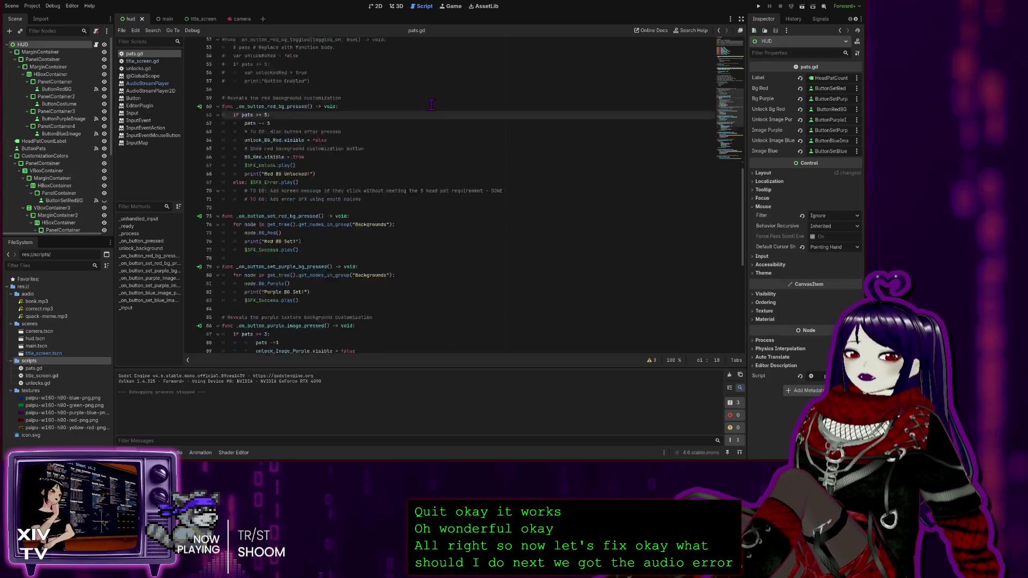
{"action": "scroll", "coordinate": [372, 120], "scroll_direction": "down", "scroll_amount": 8}
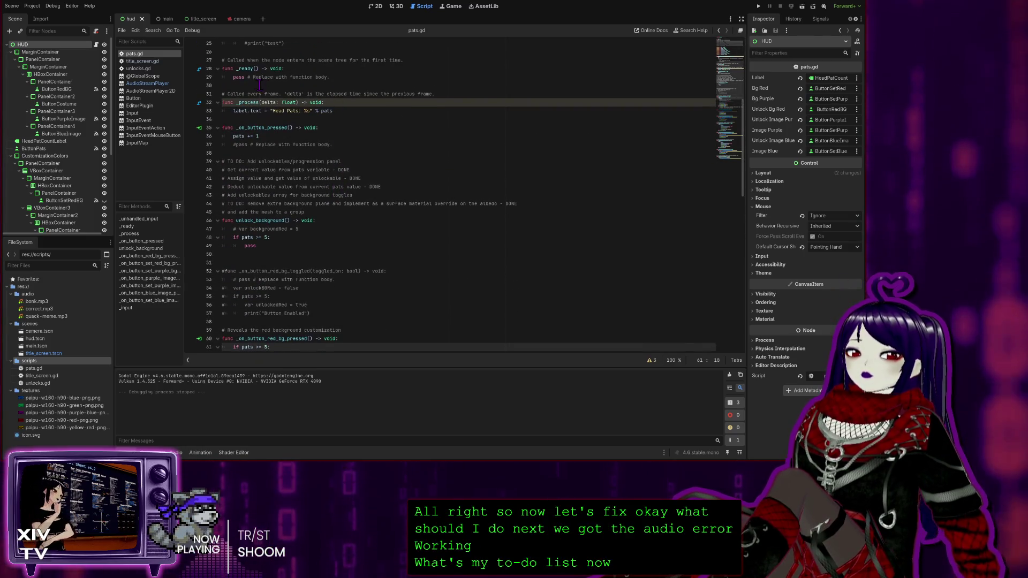
{"action": "scroll", "coordinate": [333, 202], "scroll_direction": "down", "scroll_amount": 2}
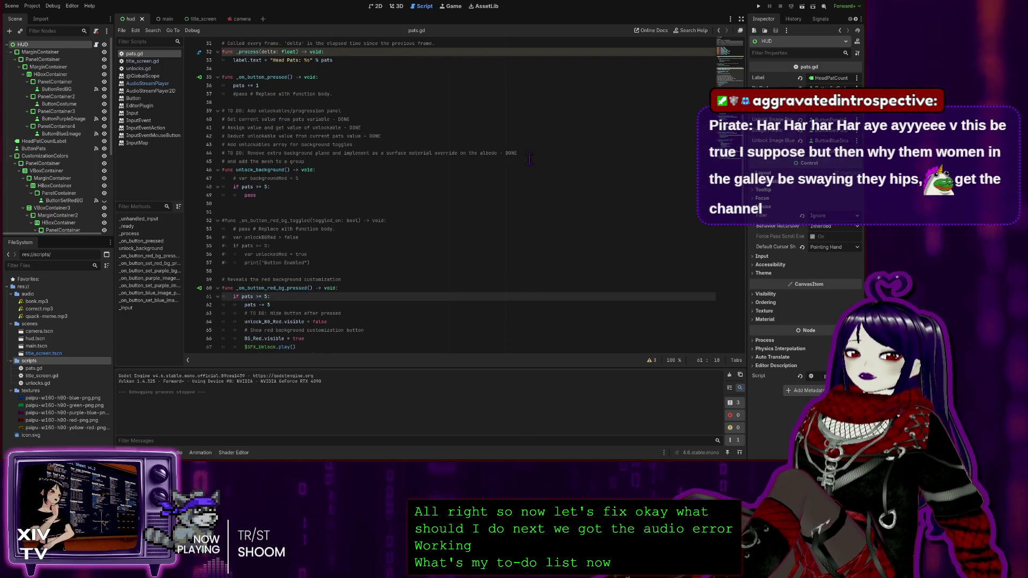
{"action": "left_click", "coordinate": [327, 161]}
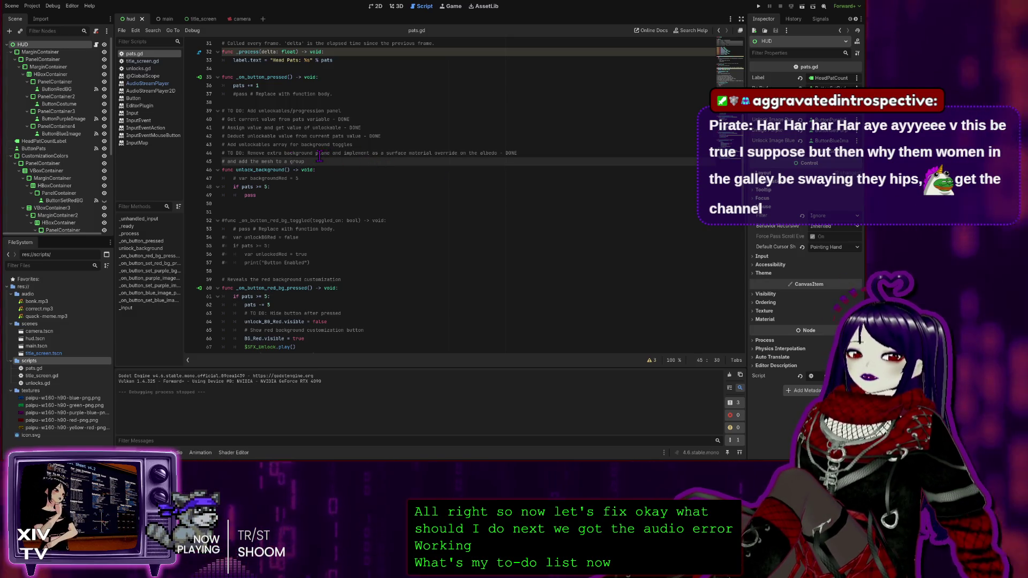
{"action": "left_click", "coordinate": [374, 146]}
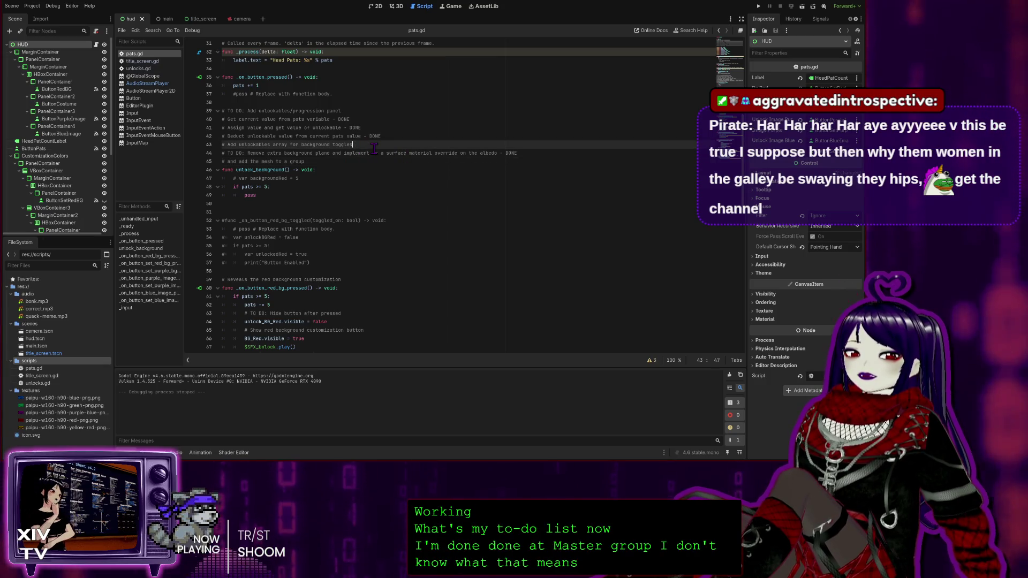
{"action": "scroll", "coordinate": [418, 224], "scroll_direction": "down", "scroll_amount": 6}
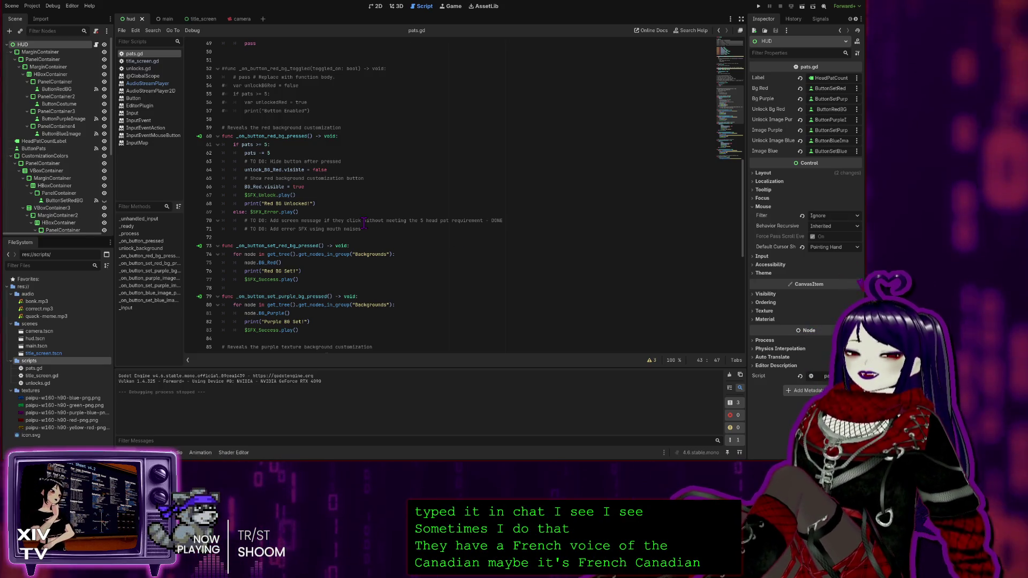
{"action": "left_click", "coordinate": [323, 212]}
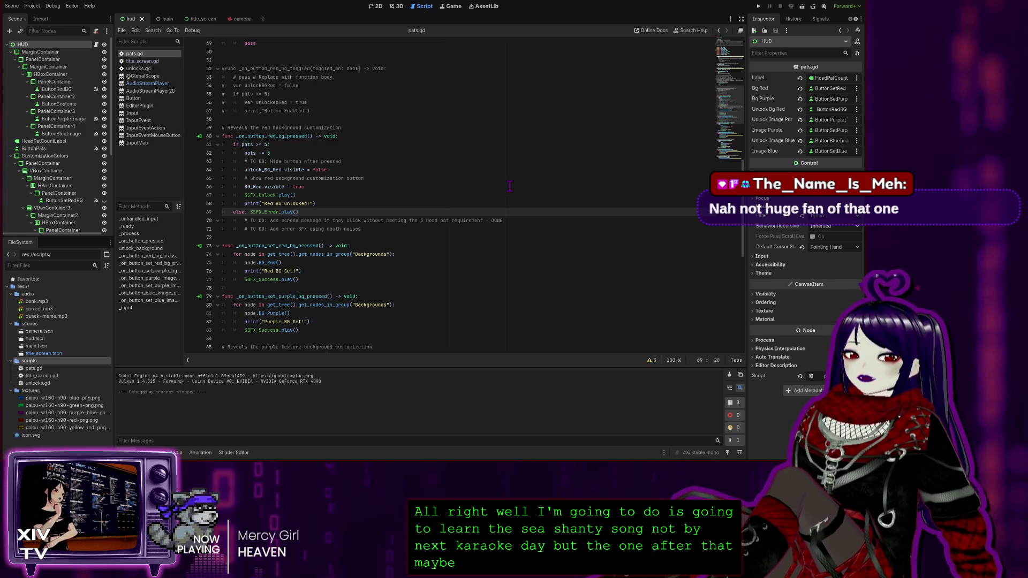
{"action": "left_click", "coordinate": [391, 196]}
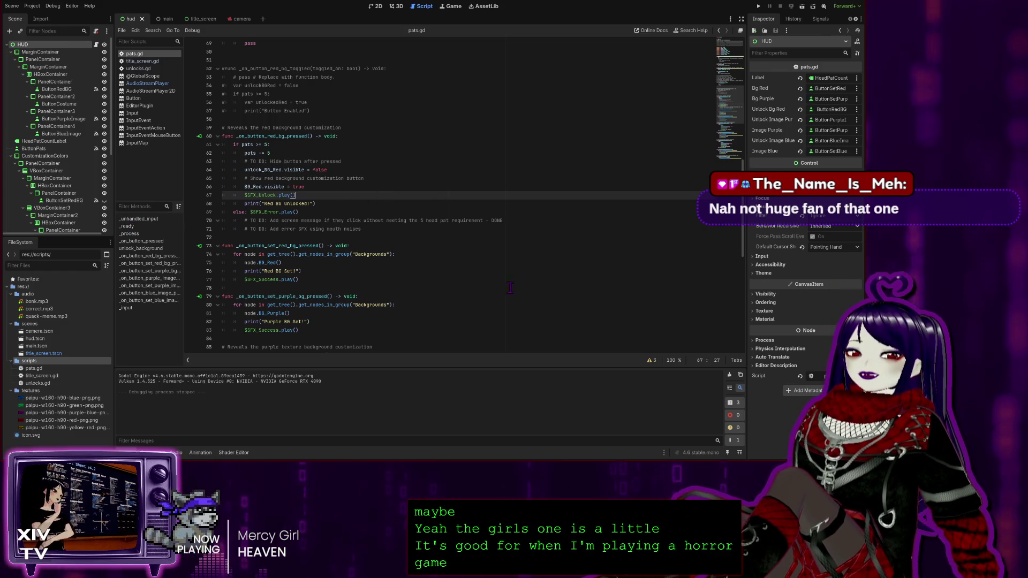
{"action": "scroll", "coordinate": [420, 256], "scroll_direction": "down", "scroll_amount": 1}
{"action": "scroll", "coordinate": [420, 255], "scroll_direction": "down", "scroll_amount": 3}
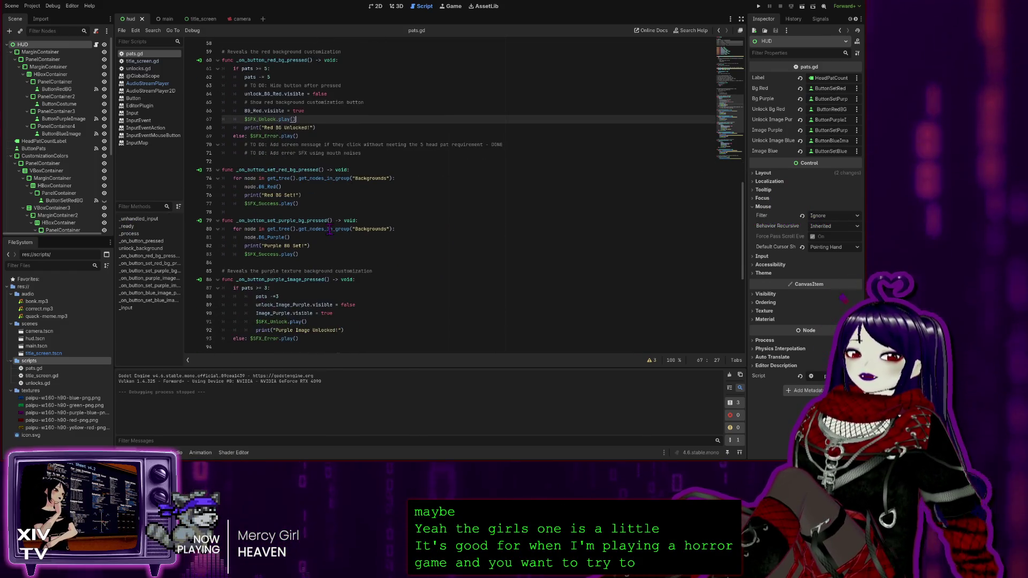
{"action": "scroll", "coordinate": [376, 239], "scroll_direction": "up", "scroll_amount": 2}
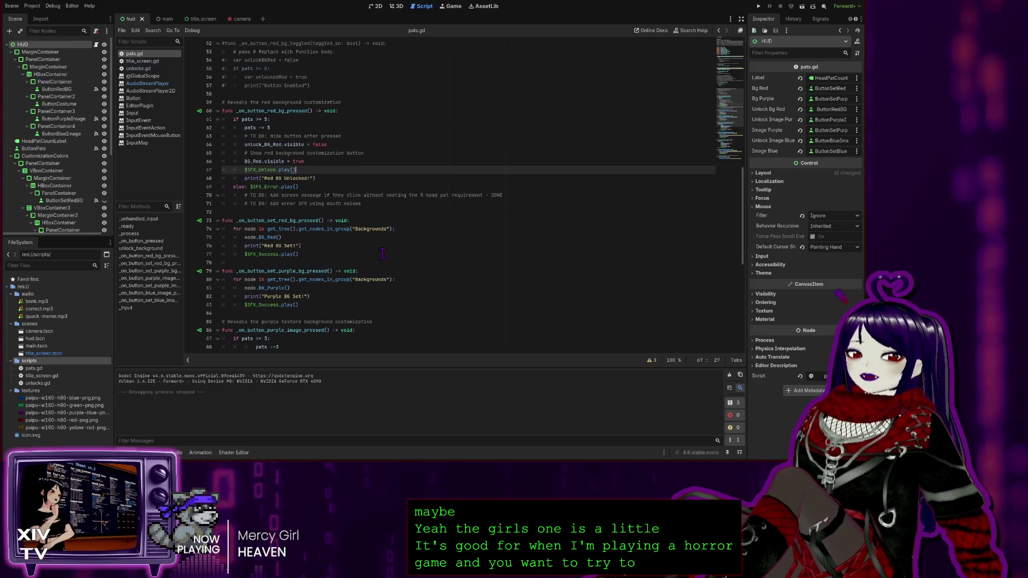
{"action": "left_click", "coordinate": [320, 188]}
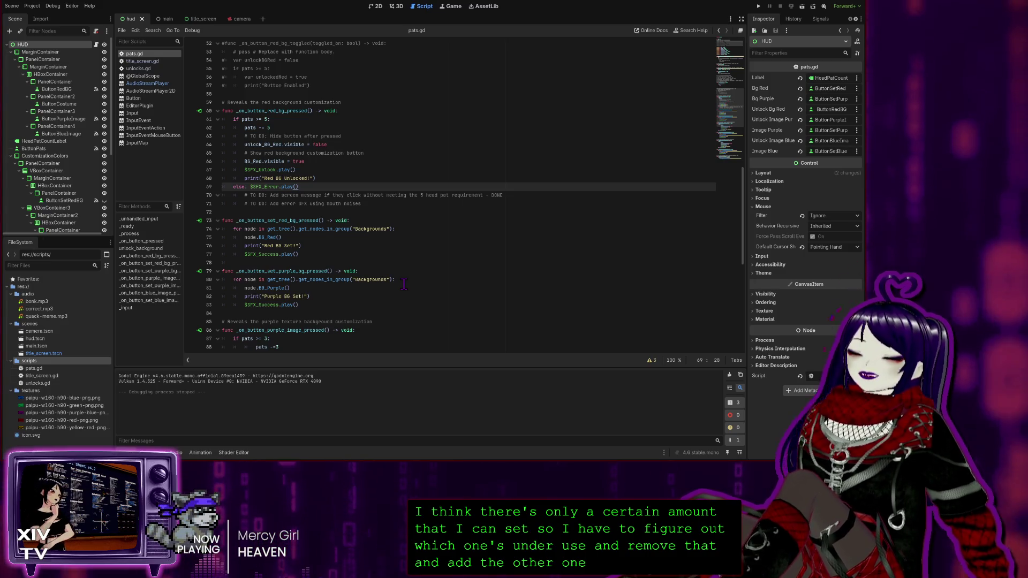
{"action": "left_click", "coordinate": [418, 230]}
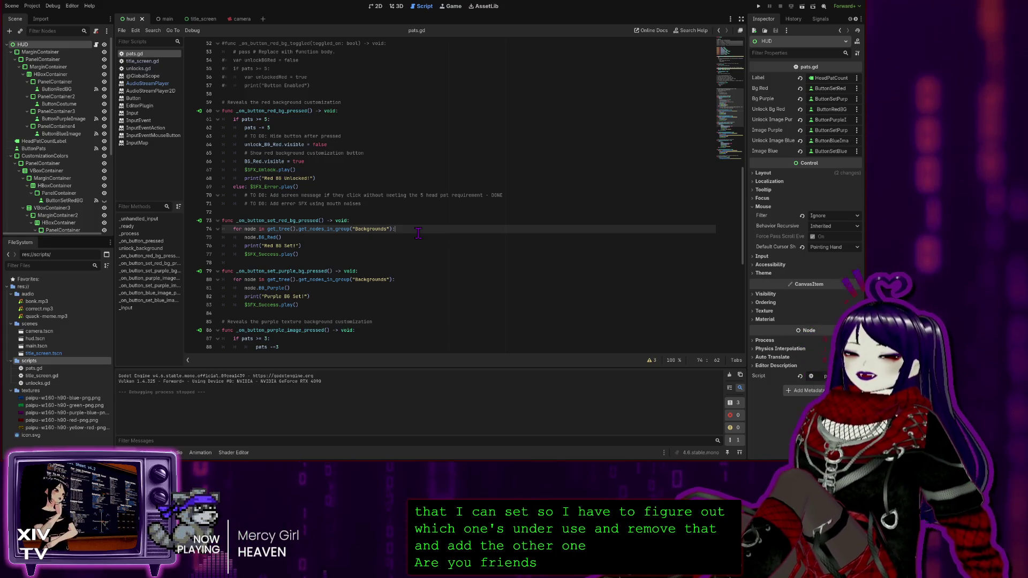
{"action": "left_click", "coordinate": [401, 146]}
{"action": "scroll", "coordinate": [388, 252], "scroll_direction": "down", "scroll_amount": 1}
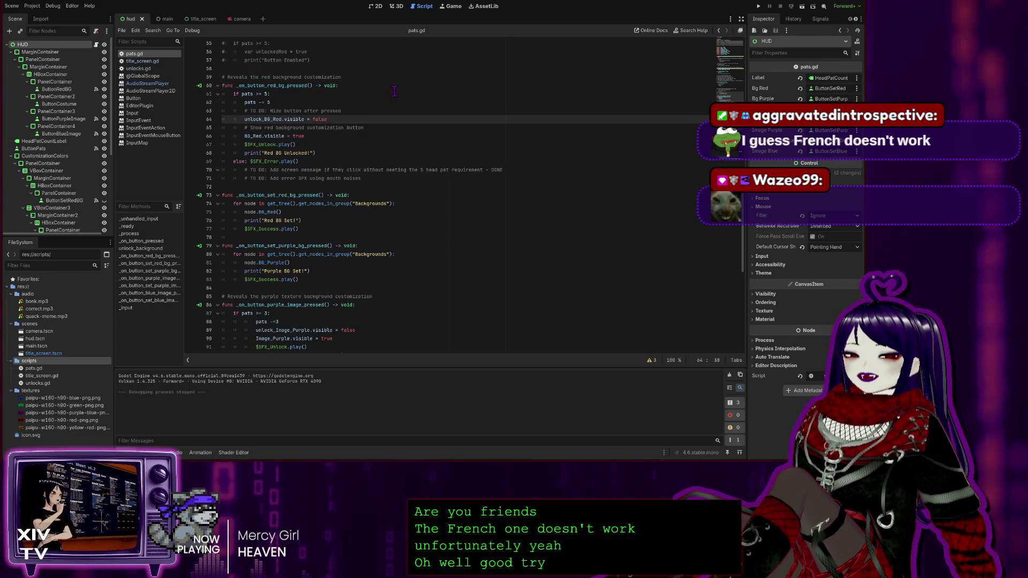
{"action": "scroll", "coordinate": [506, 251], "scroll_direction": "down", "scroll_amount": 1}
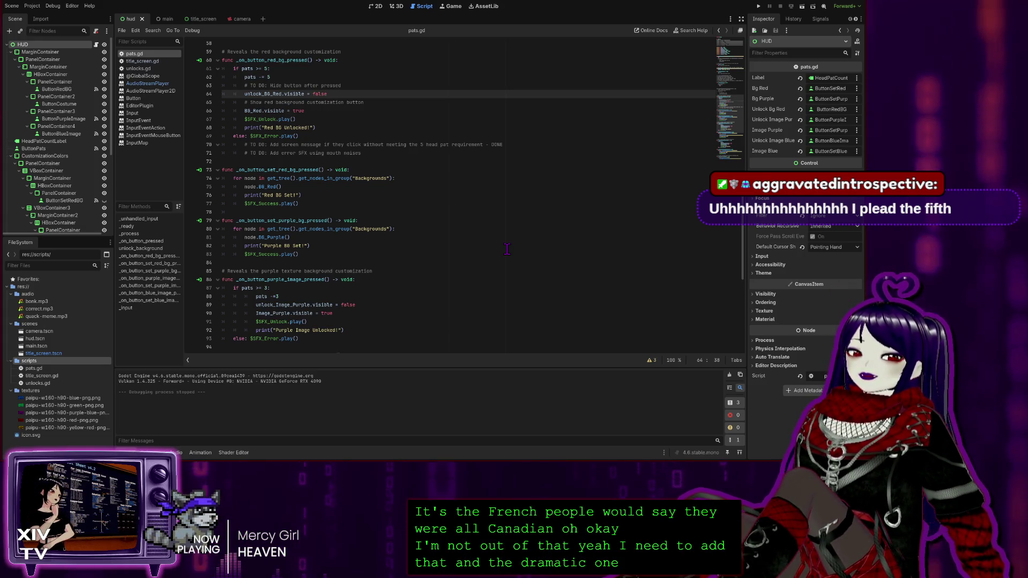
{"action": "left_click", "coordinate": [367, 118]}
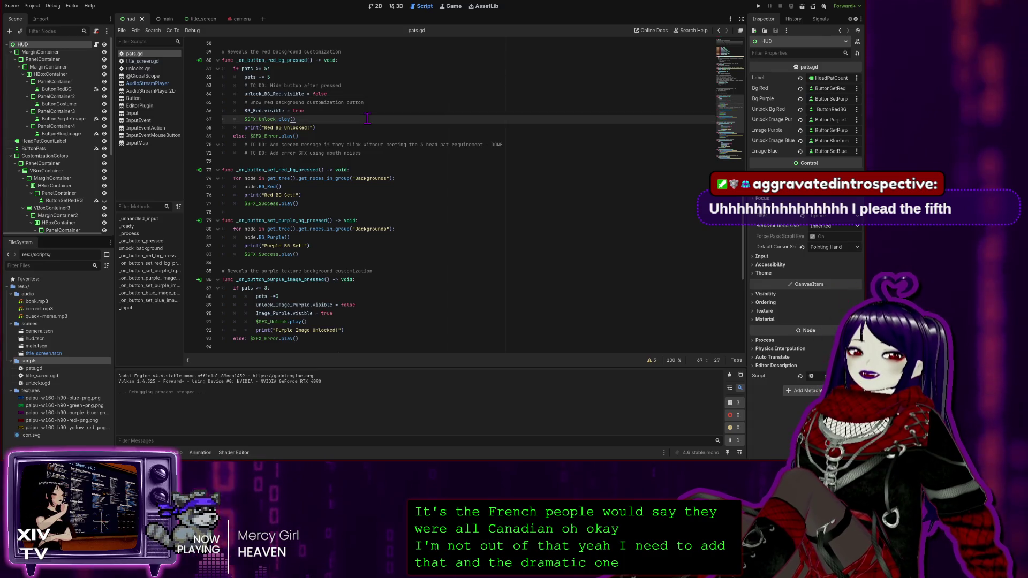
{"action": "left_click", "coordinate": [325, 127]}
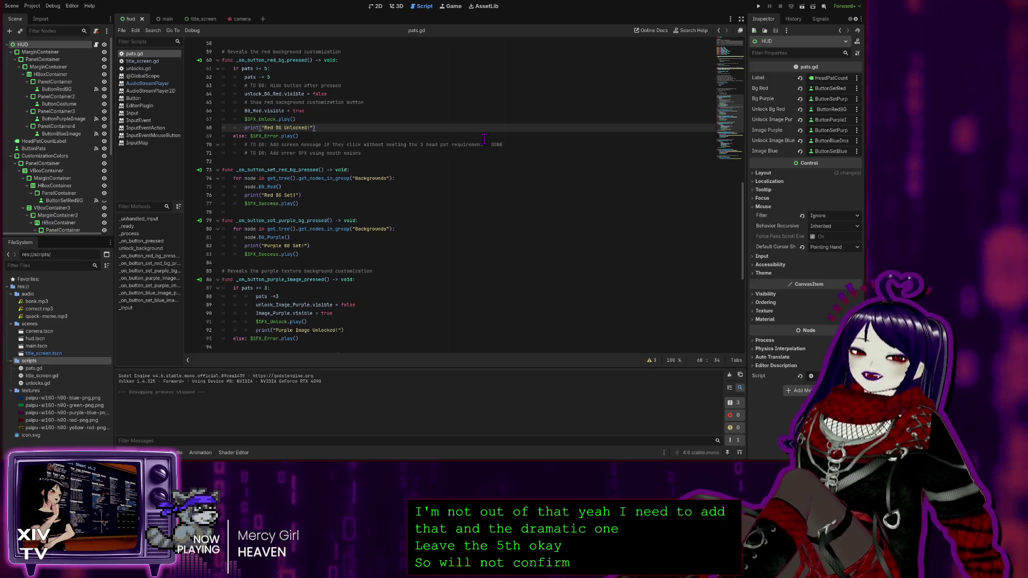
{"action": "scroll", "coordinate": [484, 138], "scroll_direction": "down", "scroll_amount": 3}
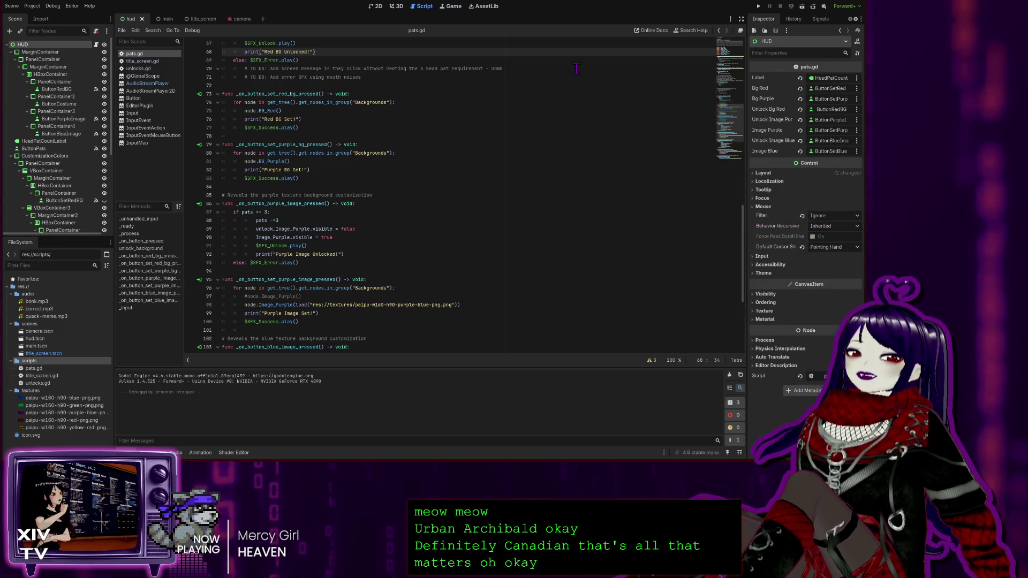
{"action": "left_click", "coordinate": [567, 102]}
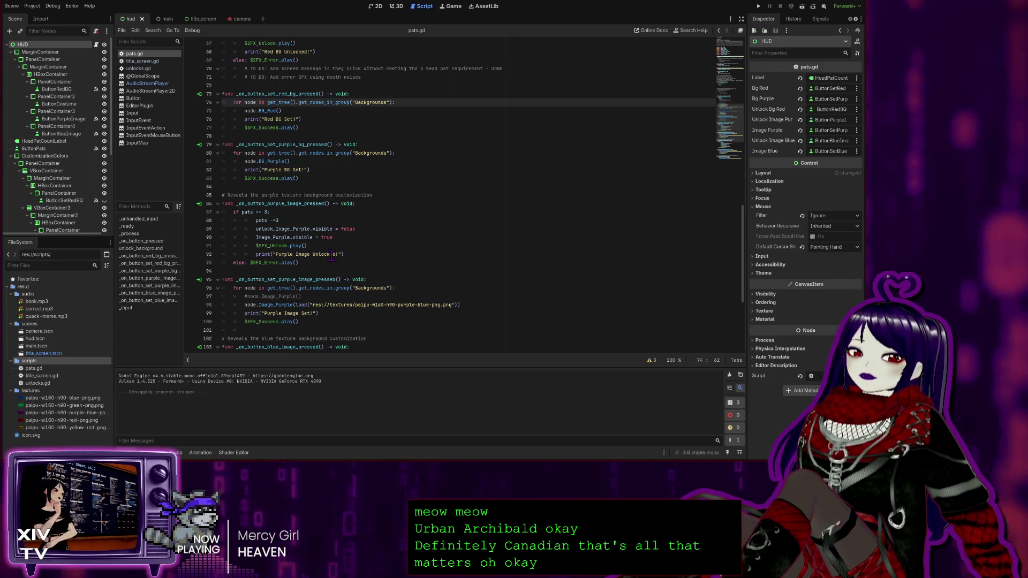
{"action": "scroll", "coordinate": [363, 317], "scroll_direction": "down", "scroll_amount": 5}
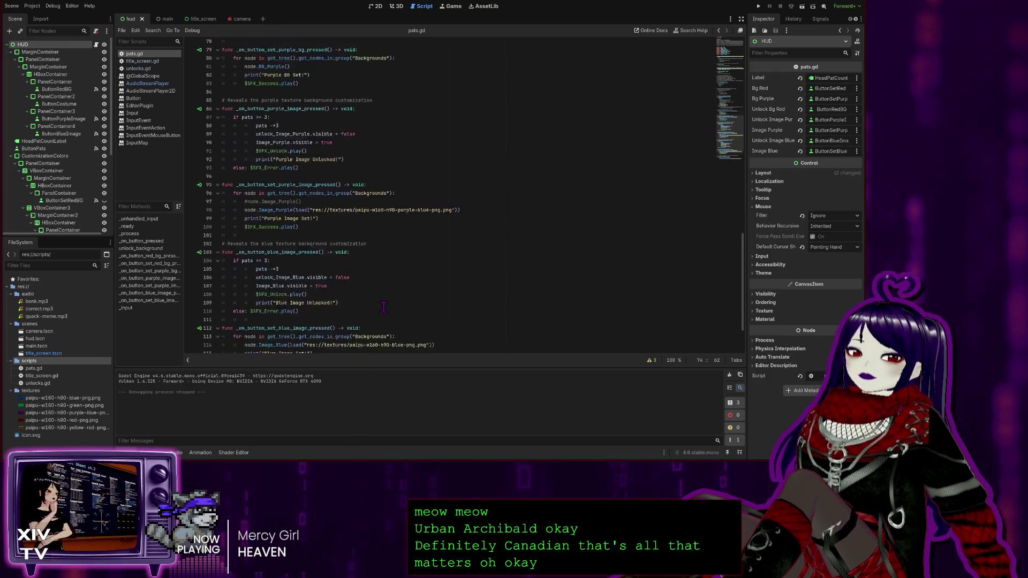
{"action": "scroll", "coordinate": [384, 301], "scroll_direction": "down", "scroll_amount": 2}
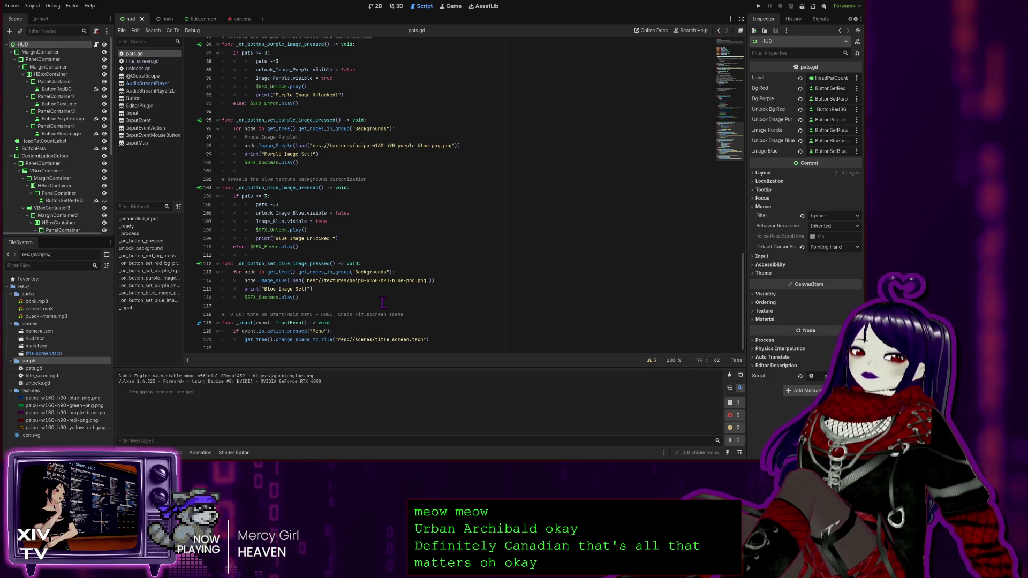
{"action": "scroll", "coordinate": [375, 267], "scroll_direction": "up", "scroll_amount": 12}
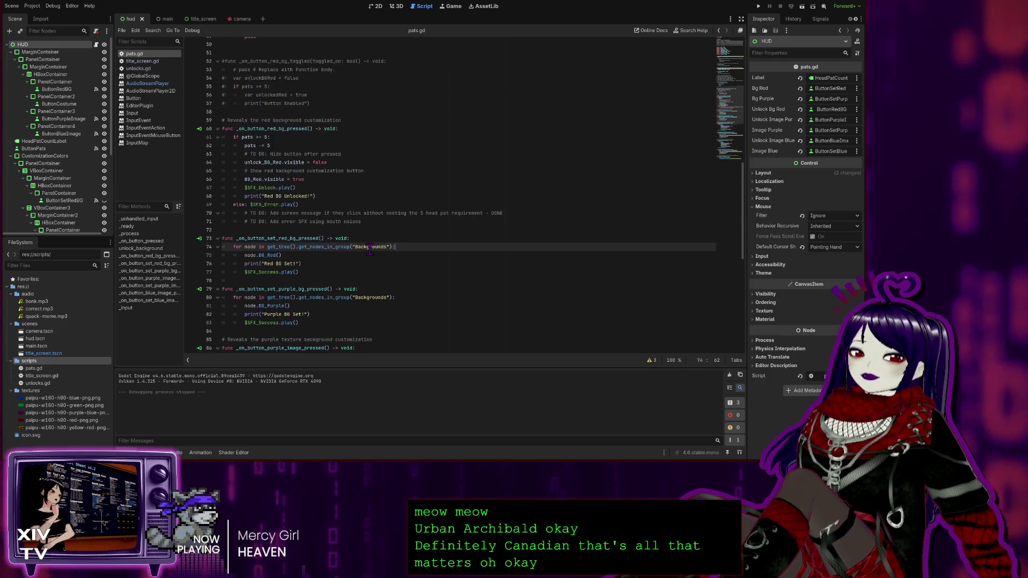
{"action": "left_click", "coordinate": [358, 221]}
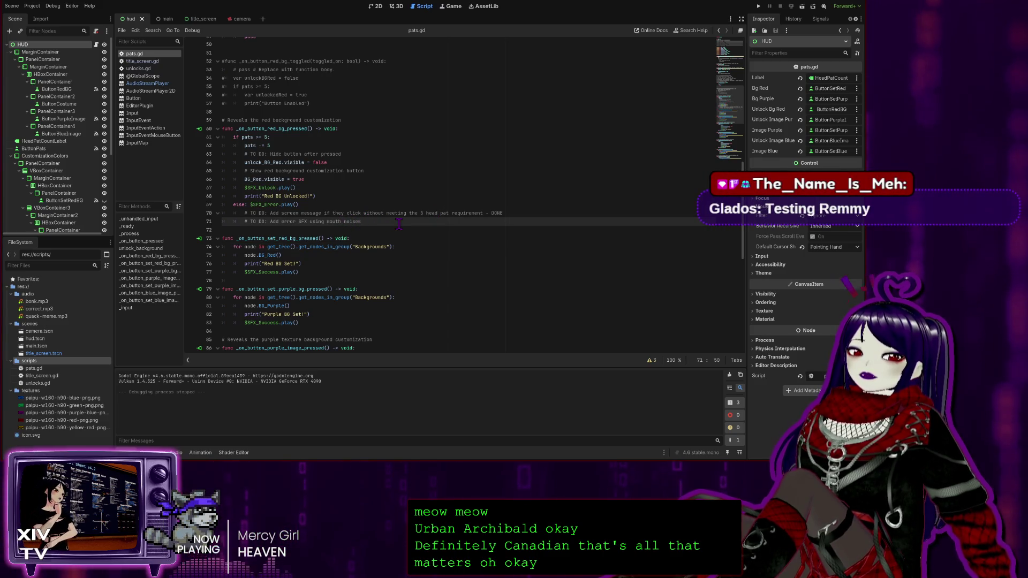
{"action": "left_click", "coordinate": [370, 172]}
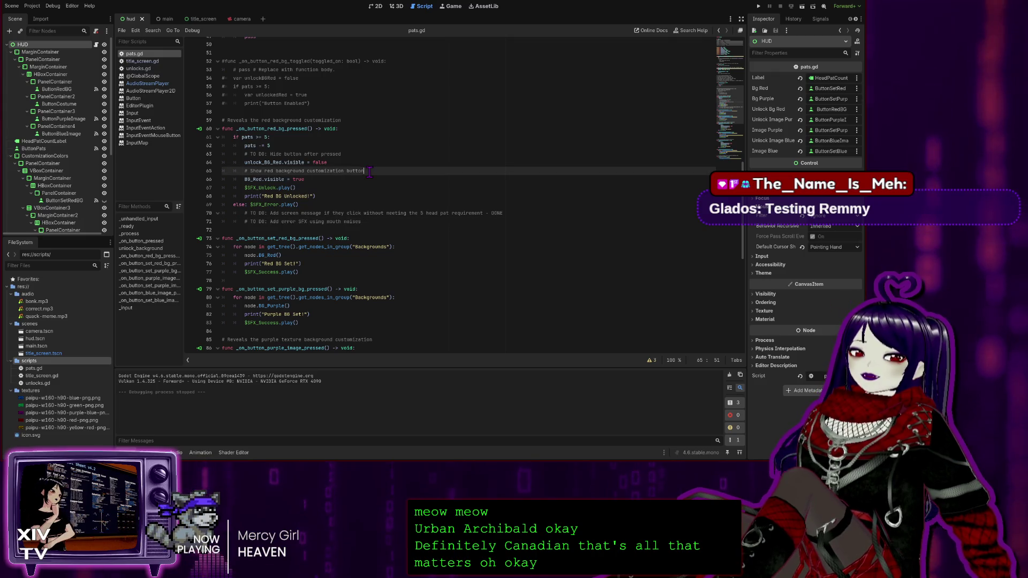
{"action": "left_click", "coordinate": [281, 221]}
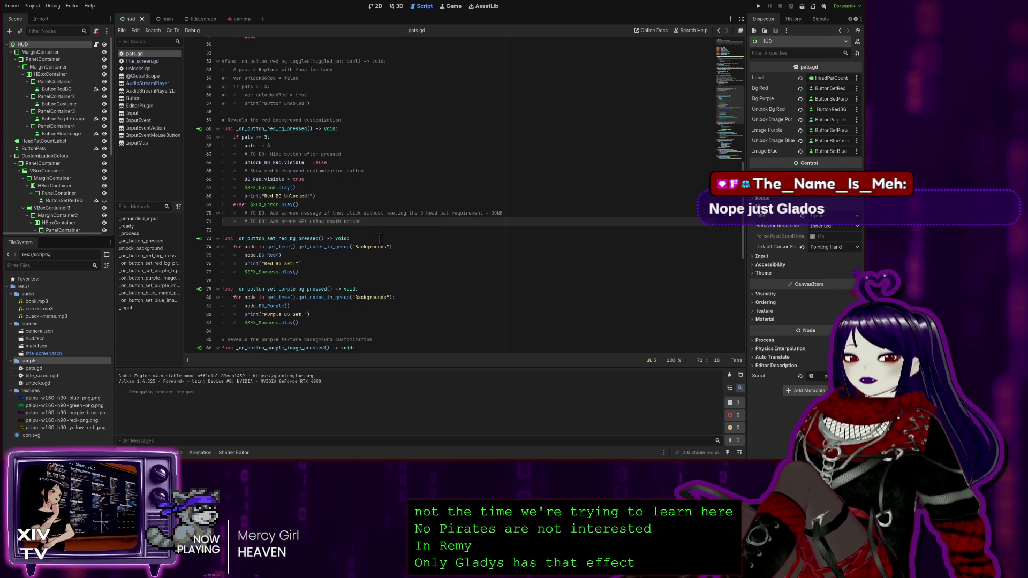
Add a '# TO DO: Record mouth noise SFXs' comment above the error SFX note on line 71.
{"action": "key", "text": "Return"}
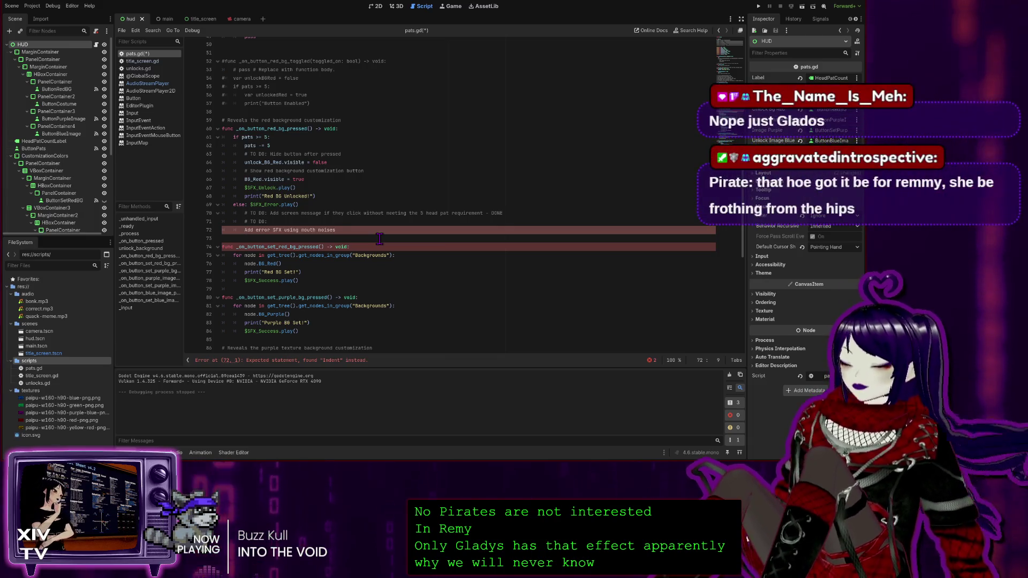
{"action": "type", "text": "TO"}
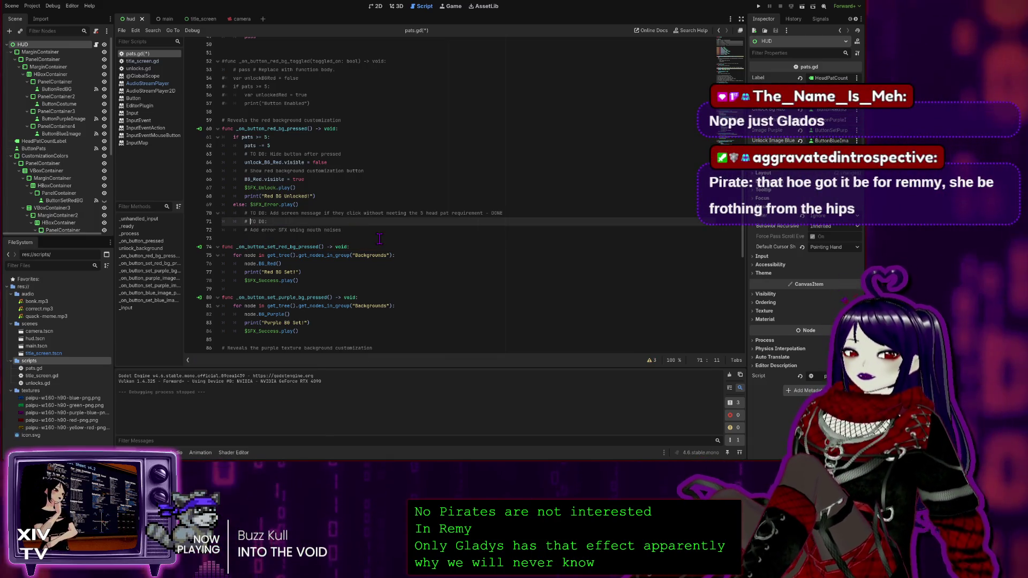
{"action": "type", "text": " DO:"}
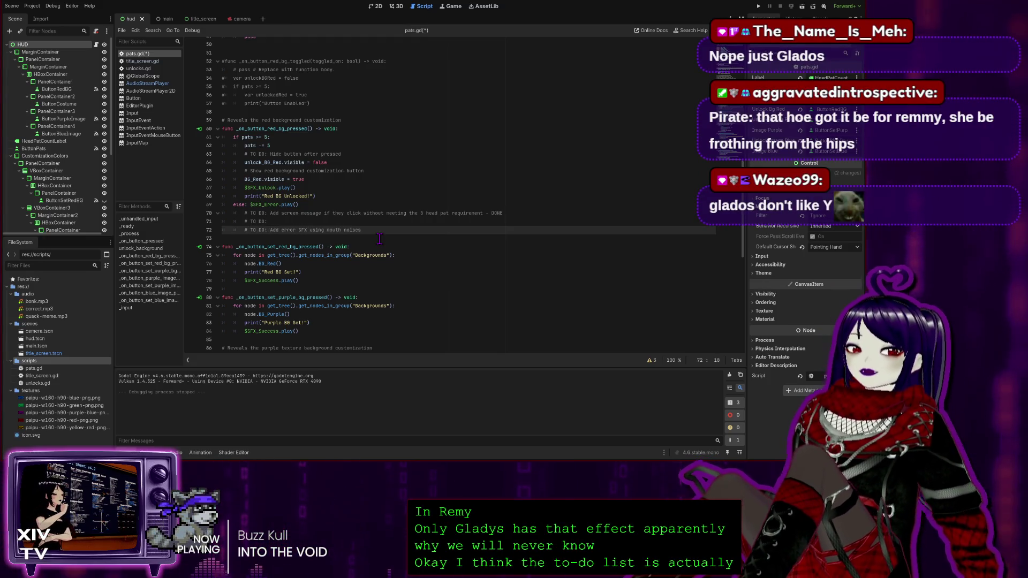
{"action": "key", "text": "Up"}
{"action": "type", "text": "Record"}
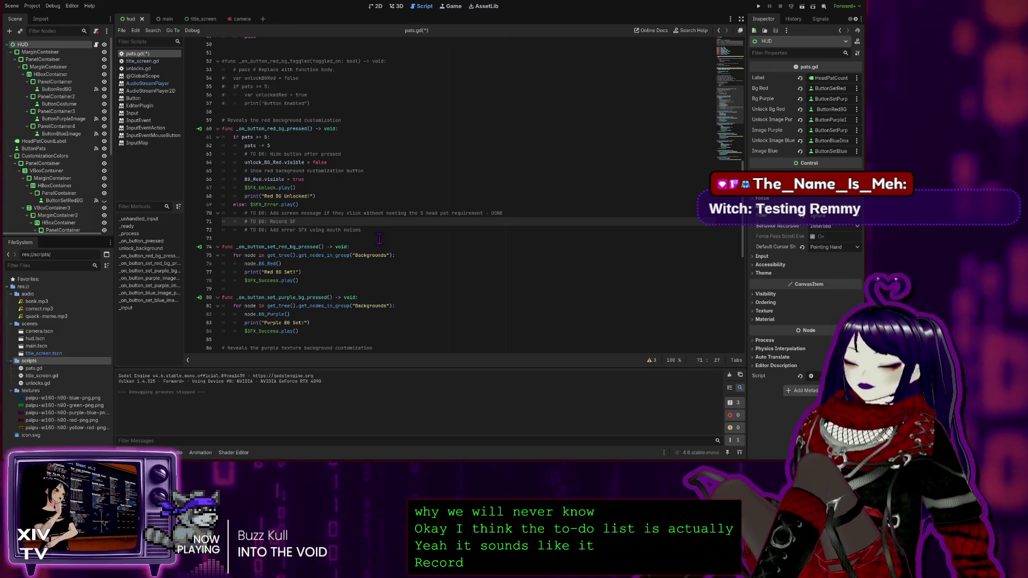
{"action": "type", "text": "X"}
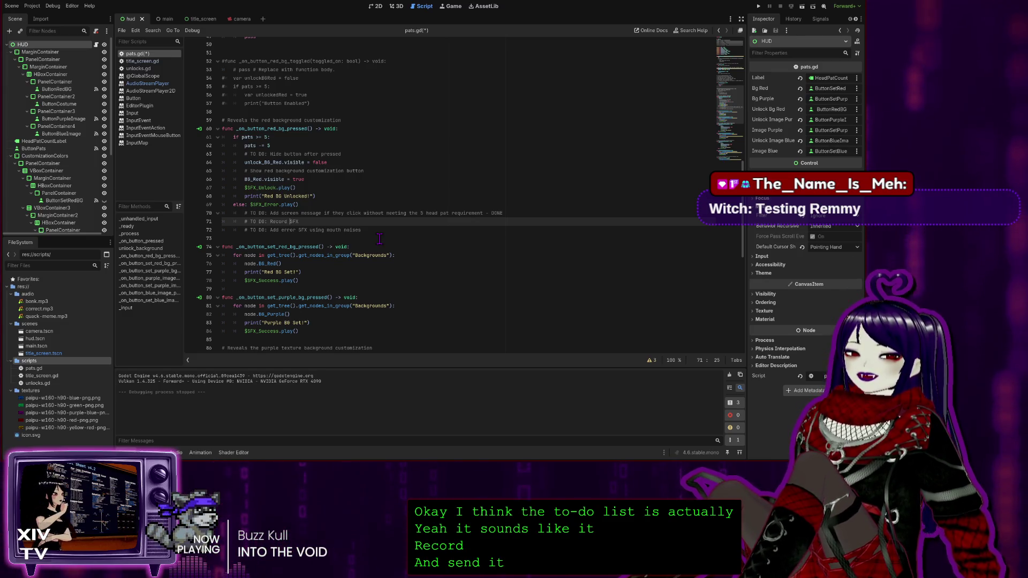
{"action": "type", "text": "mouth no"}
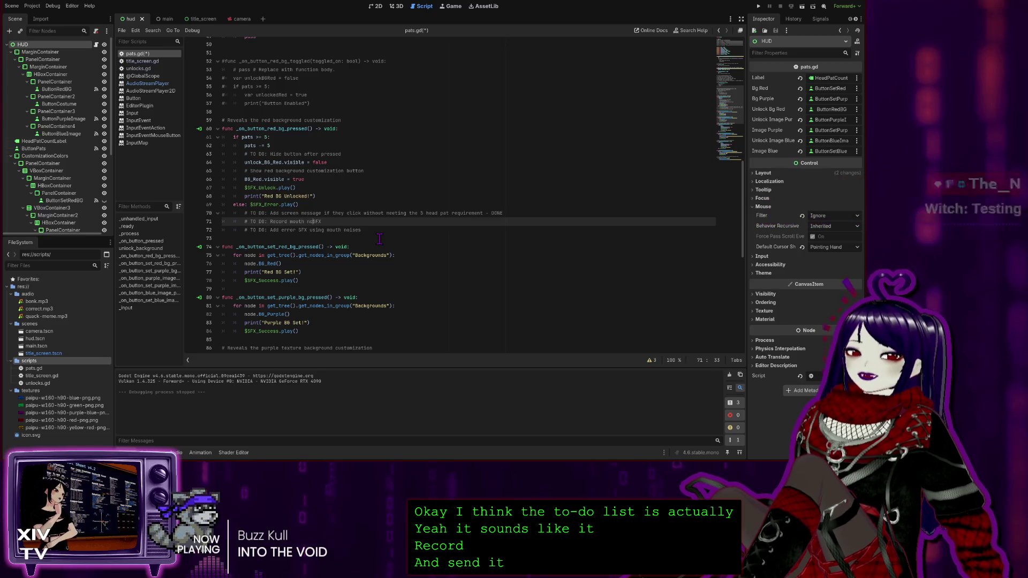
{"action": "type", "text": "is"}
{"action": "type", "text": "s"}
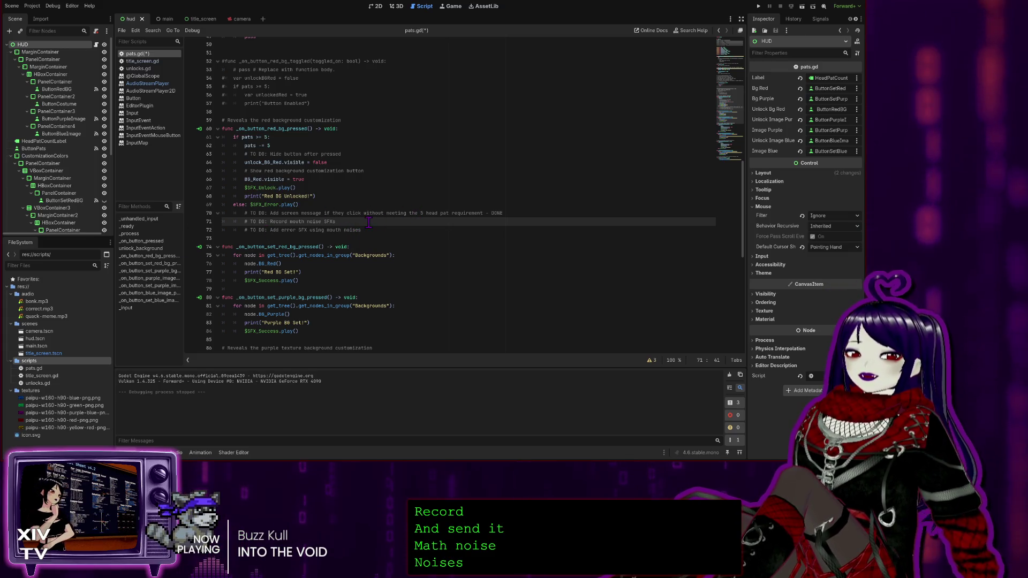
{"action": "scroll", "coordinate": [362, 190], "scroll_direction": "up", "scroll_amount": 2}
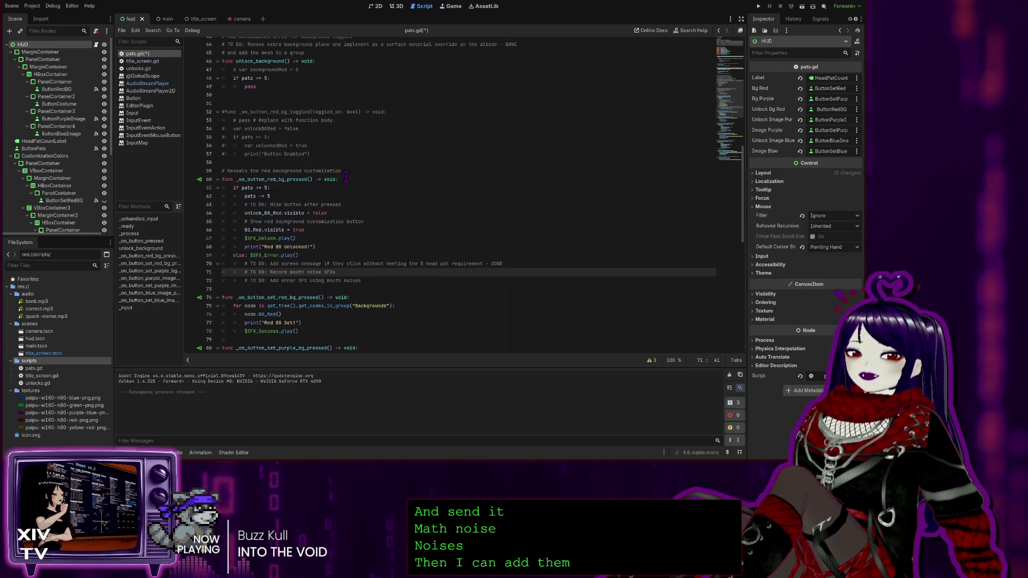
{"action": "left_click", "coordinate": [379, 218]}
{"action": "scroll", "coordinate": [348, 208], "scroll_direction": "up", "scroll_amount": 2}
{"action": "scroll", "coordinate": [319, 170], "scroll_direction": "up", "scroll_amount": 4}
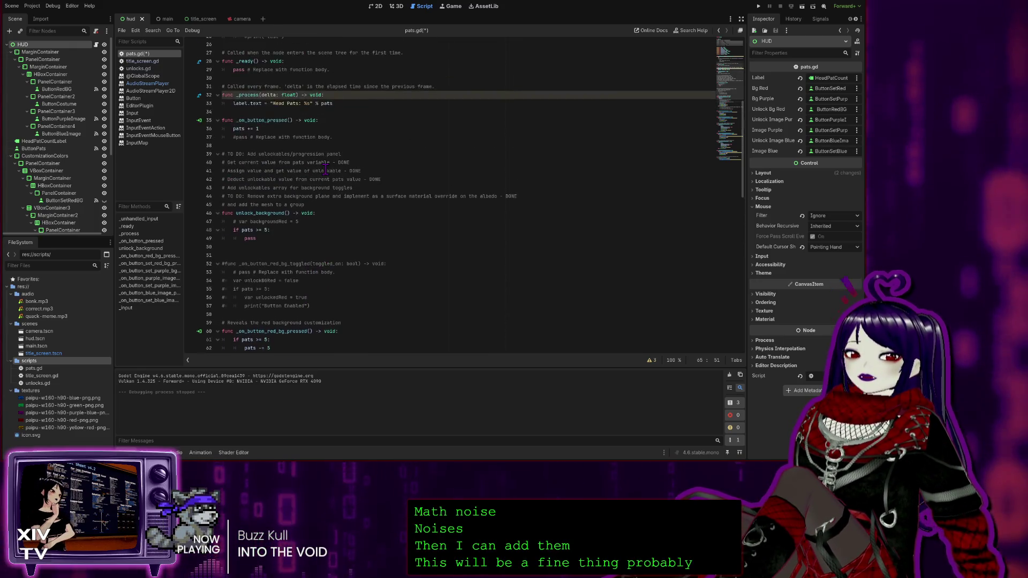
{"action": "scroll", "coordinate": [347, 282], "scroll_direction": "up", "scroll_amount": 8}
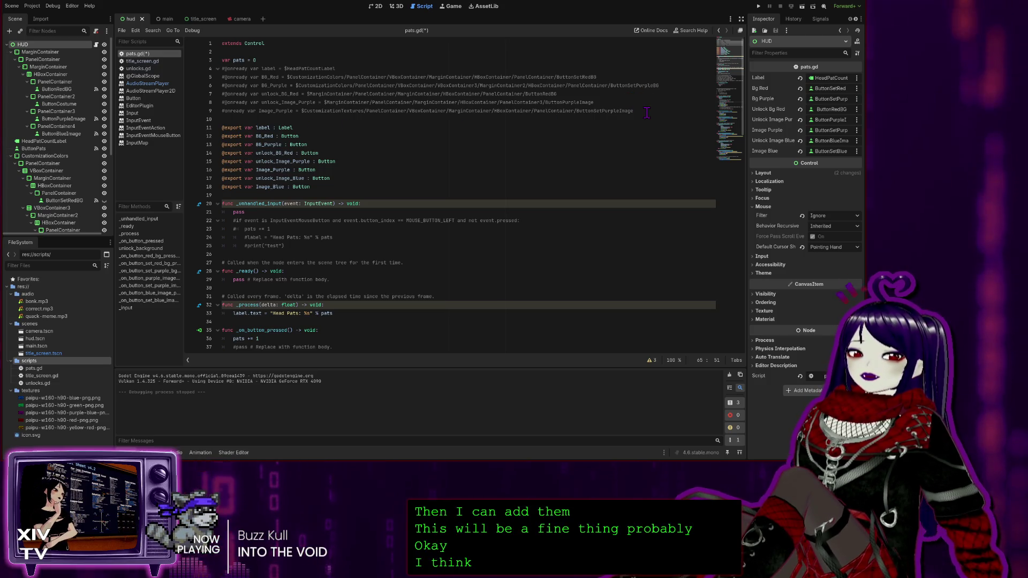
{"action": "mouse_move", "coordinate": [642, 111]}
{"action": "left_mouse_down"}
{"action": "mouse_move", "coordinate": [257, 102]}
{"action": "mouse_move", "coordinate": [175, 69]}
{"action": "left_mouse_up"}
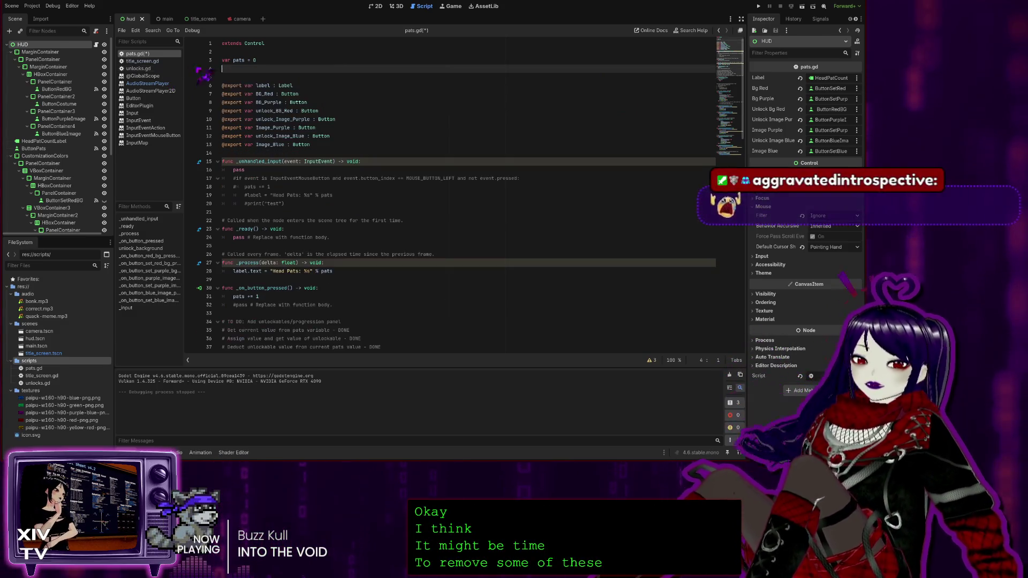
{"action": "key", "text": "BackSpace"}
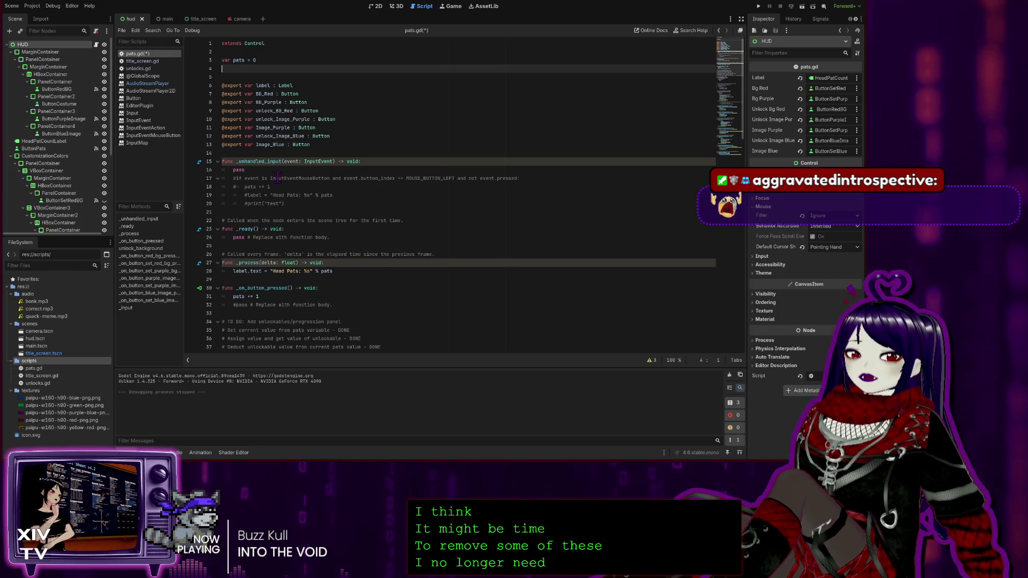
{"action": "mouse_move", "coordinate": [293, 209]}
{"action": "left_mouse_down"}
{"action": "mouse_move", "coordinate": [241, 206]}
{"action": "mouse_move", "coordinate": [176, 181]}
{"action": "left_mouse_up"}
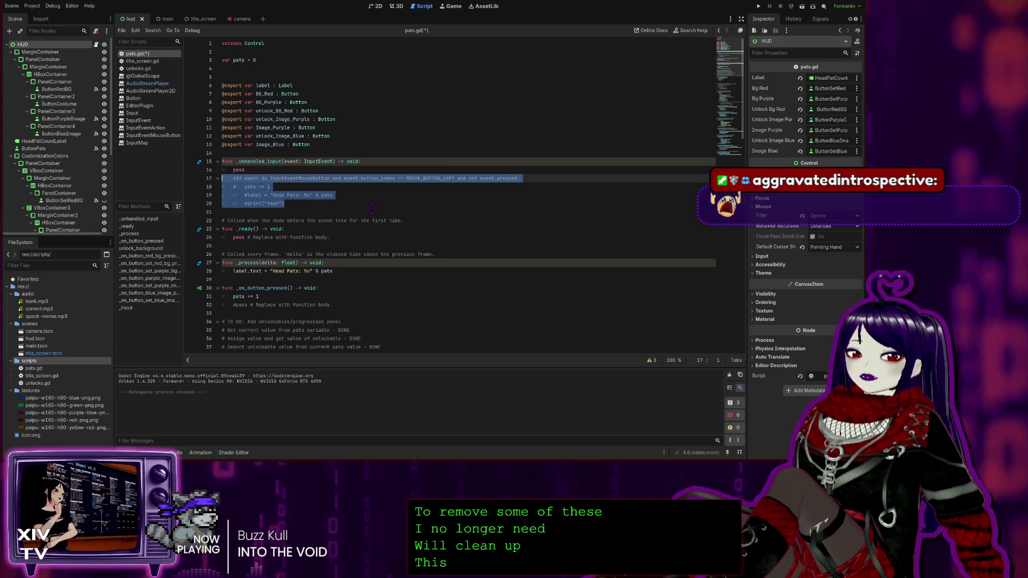
{"action": "left_click", "coordinate": [317, 204]}
{"action": "mouse_move", "coordinate": [344, 238]}
{"action": "left_mouse_down"}
{"action": "mouse_move", "coordinate": [321, 235]}
{"action": "mouse_move", "coordinate": [203, 161]}
{"action": "mouse_move", "coordinate": [127, 159]}
{"action": "left_mouse_up"}
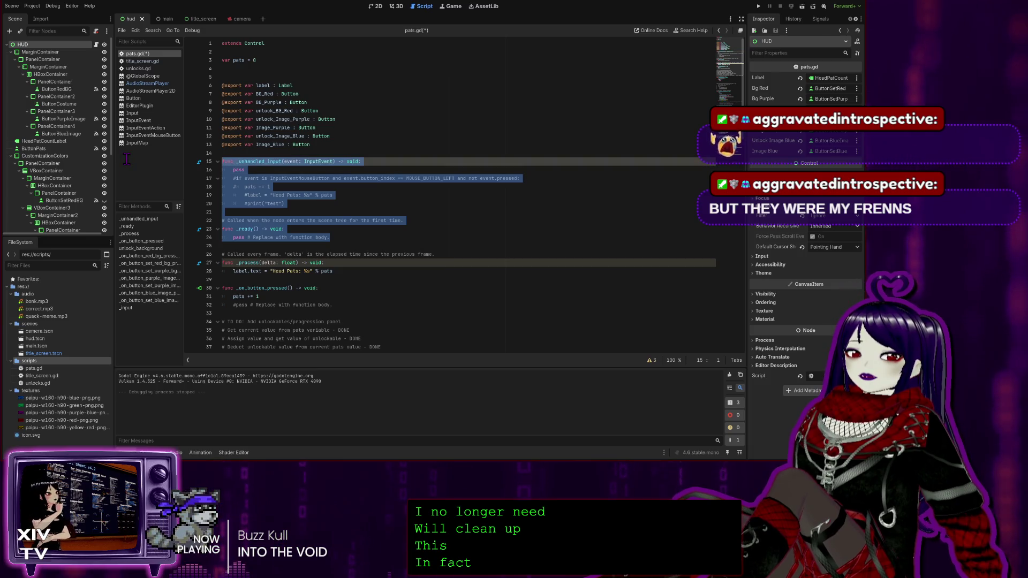
{"action": "left_click", "coordinate": [290, 204]}
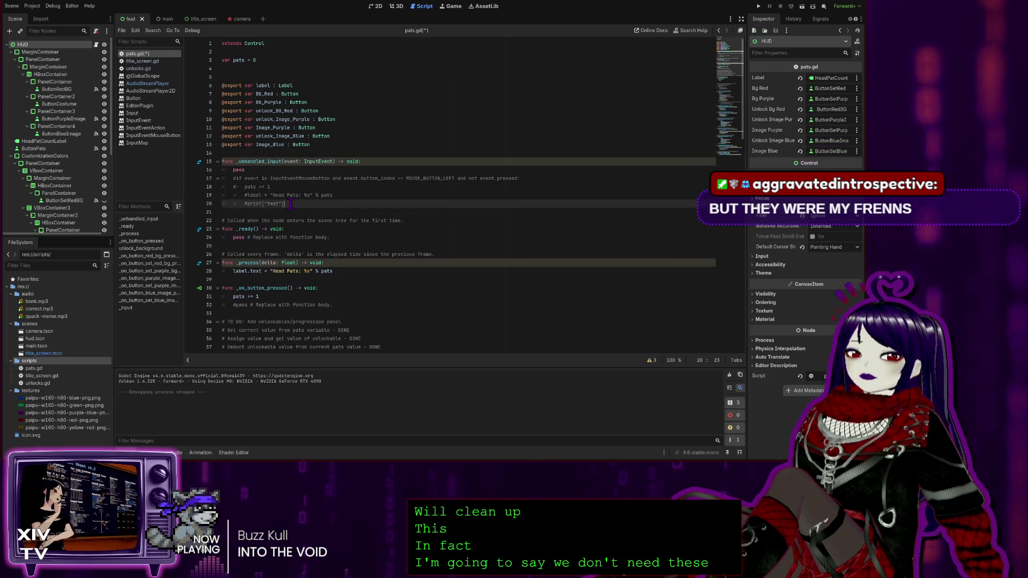
{"action": "left_click_drag", "start_coordinate": [291, 204], "coordinate": [222, 179]}
{"action": "key", "text": "BackSpace"}
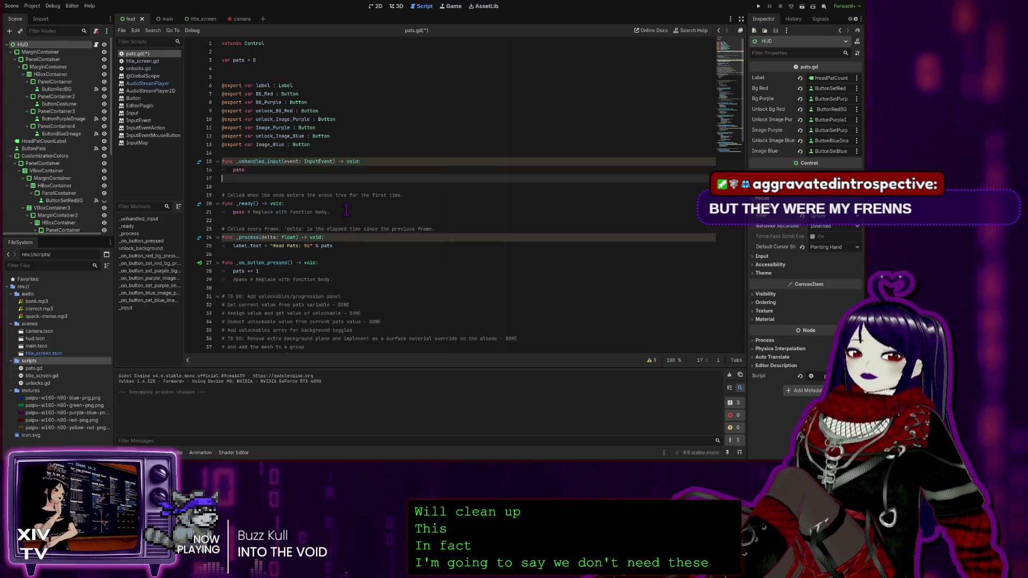
{"action": "key", "text": "BackSpace"}
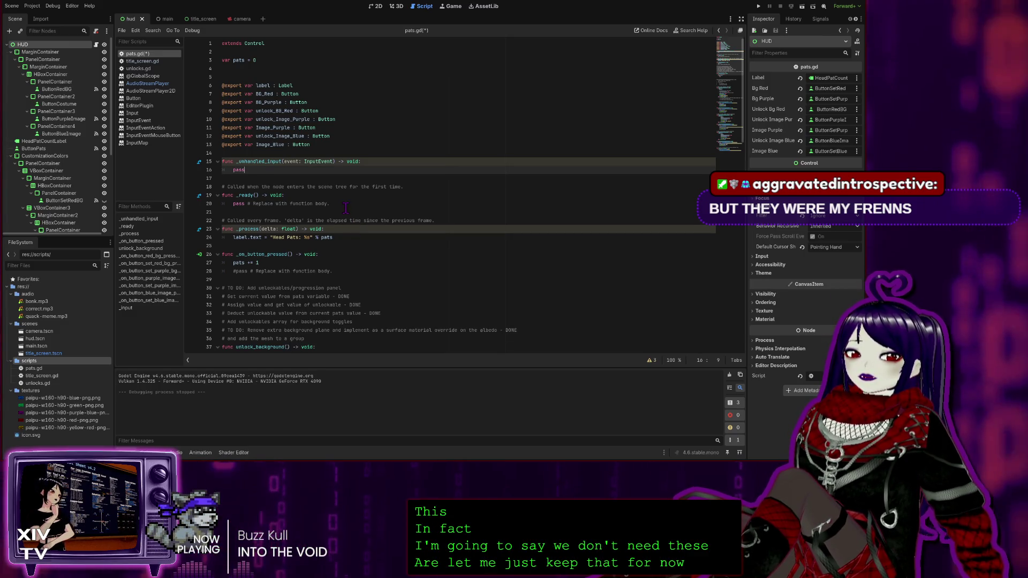
Remove the empty _unhandled_input function and the blank line it left behind.
{"action": "left_click_drag", "start_coordinate": [343, 202], "coordinate": [261, 206]}
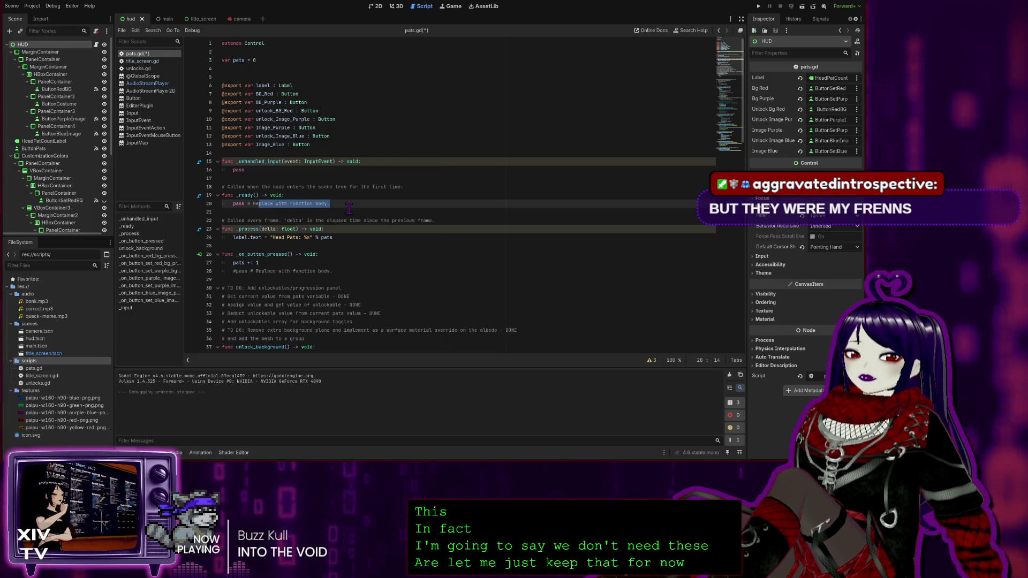
{"action": "left_click", "coordinate": [340, 203]}
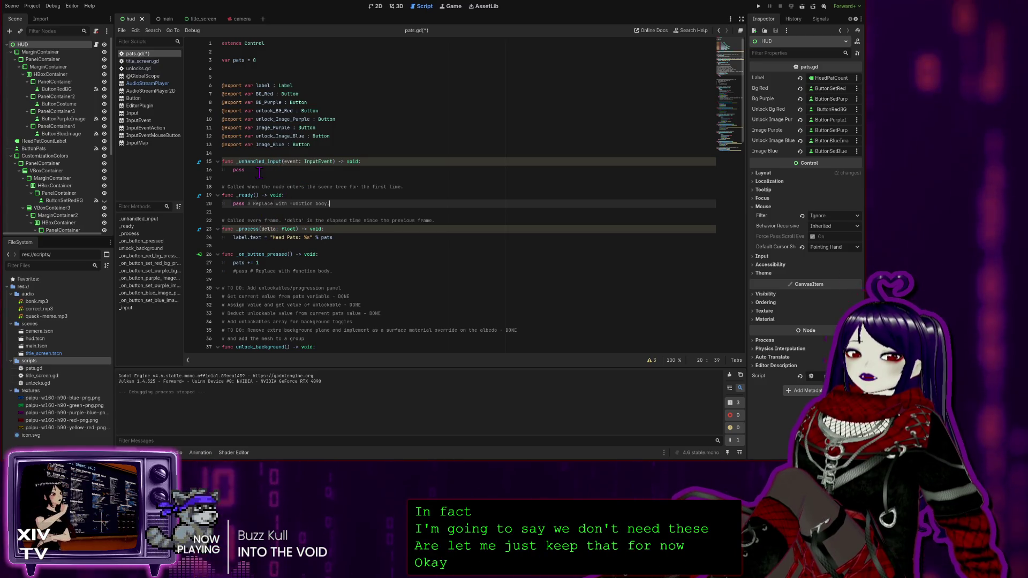
{"action": "left_click_drag", "start_coordinate": [284, 170], "coordinate": [167, 156]}
{"action": "key", "text": "BackSpace"}
{"action": "key", "text": "BackSpace"}
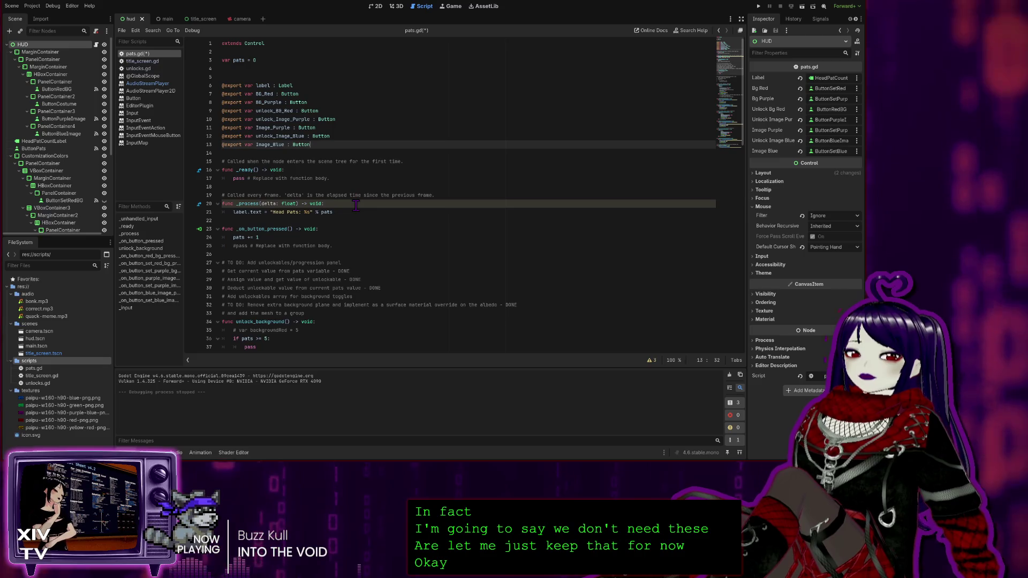
{"action": "left_click", "coordinate": [269, 69]}
{"action": "key", "text": "BackSpace"}
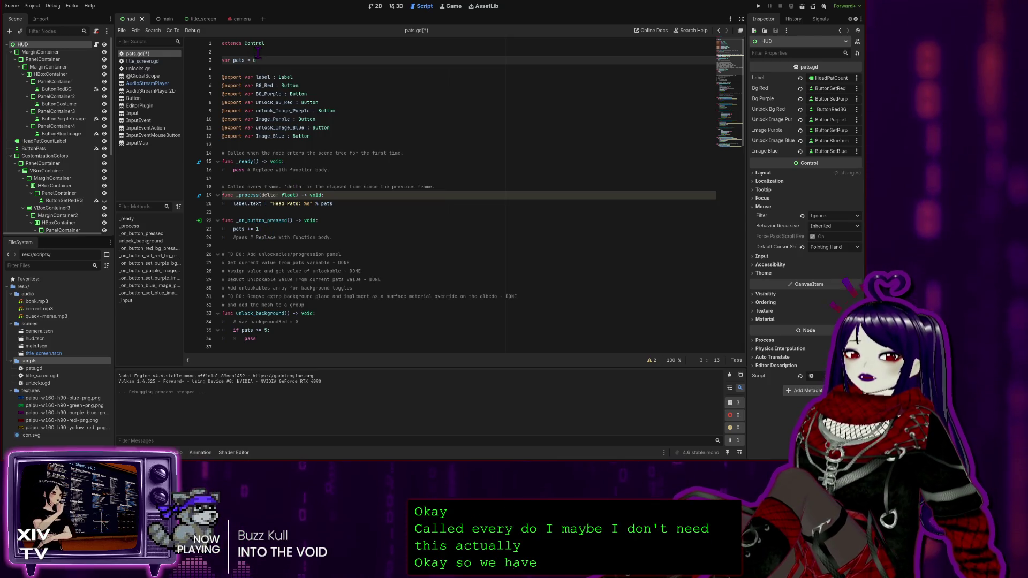
Delete the '#pass # Replace with function body.' line from _on_button_pressed.
{"action": "scroll", "coordinate": [271, 167], "scroll_direction": "down", "scroll_amount": 1}
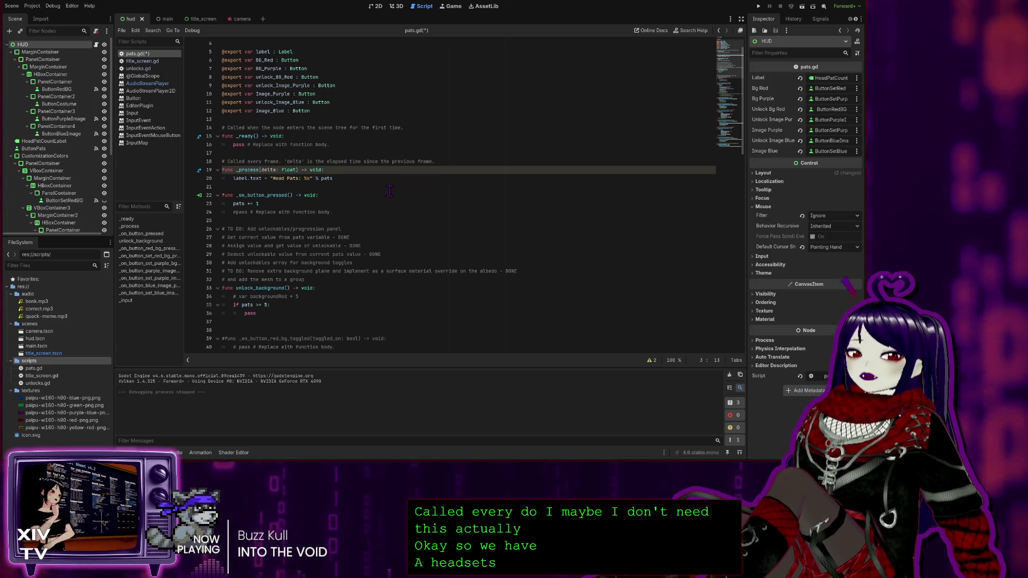
{"action": "scroll", "coordinate": [335, 190], "scroll_direction": "down", "scroll_amount": 1}
{"action": "mouse_move", "coordinate": [333, 187]}
{"action": "left_mouse_down"}
{"action": "mouse_move", "coordinate": [341, 181]}
{"action": "mouse_move", "coordinate": [146, 164]}
{"action": "left_mouse_up"}
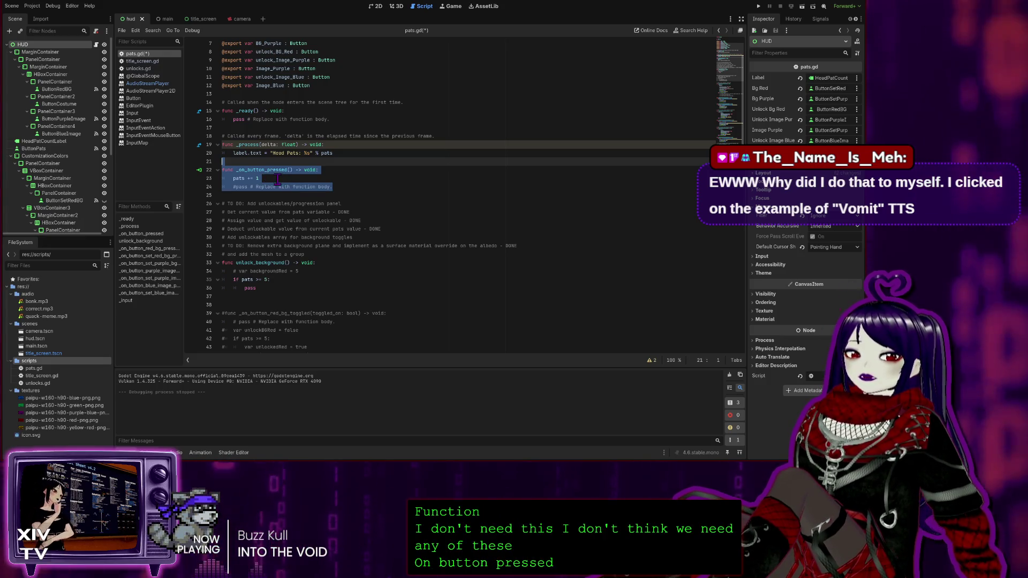
{"action": "left_click", "coordinate": [349, 182]}
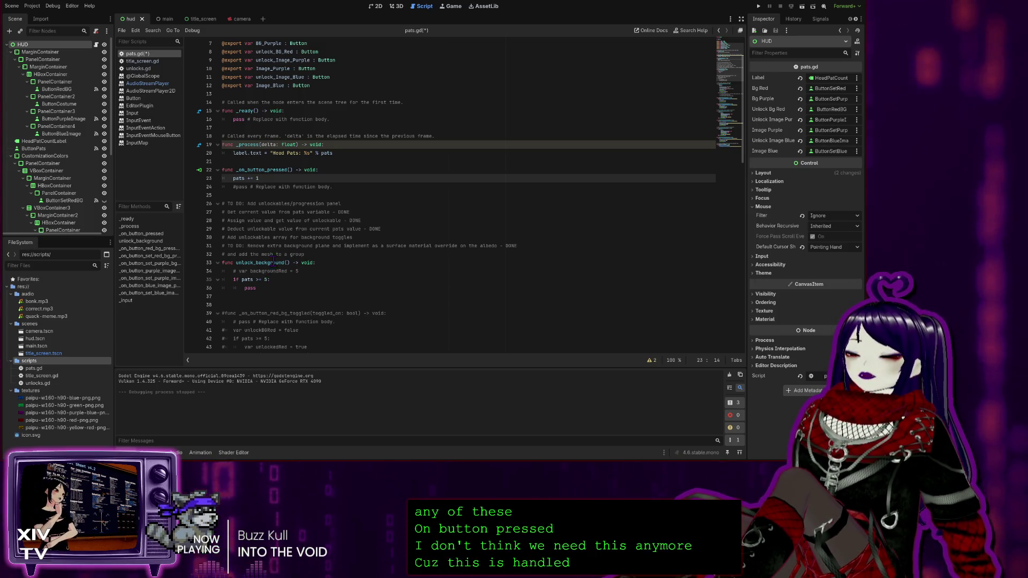
{"action": "left_click", "coordinate": [339, 186]}
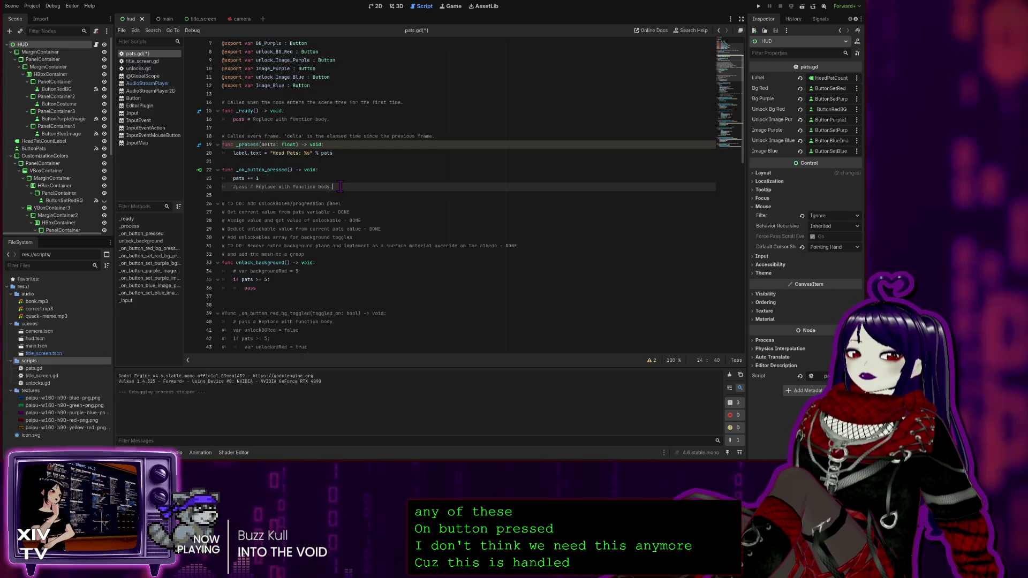
{"action": "key", "text": "ctrl+shift+k"}
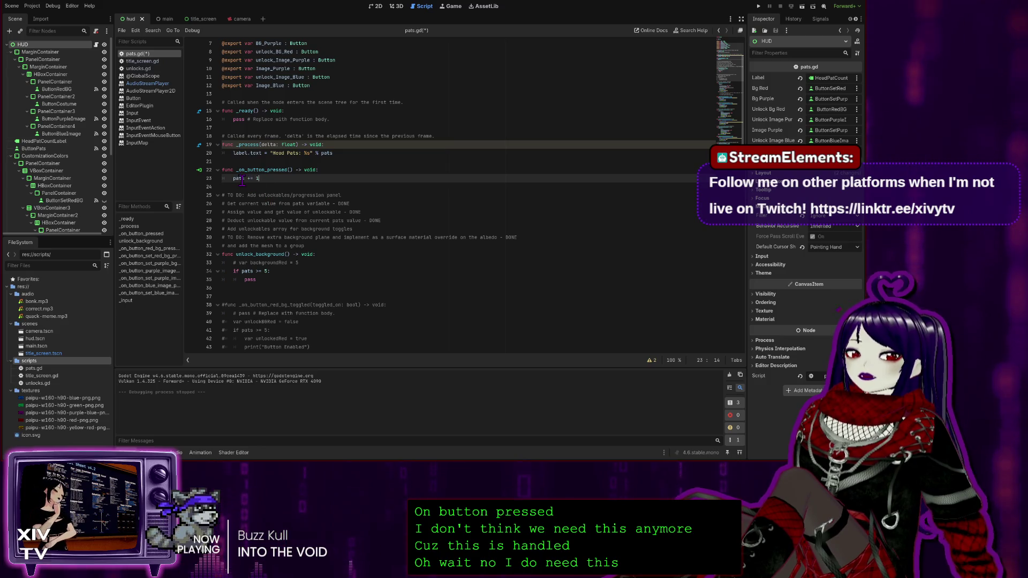
{"action": "scroll", "coordinate": [266, 279], "scroll_direction": "down", "scroll_amount": 4}
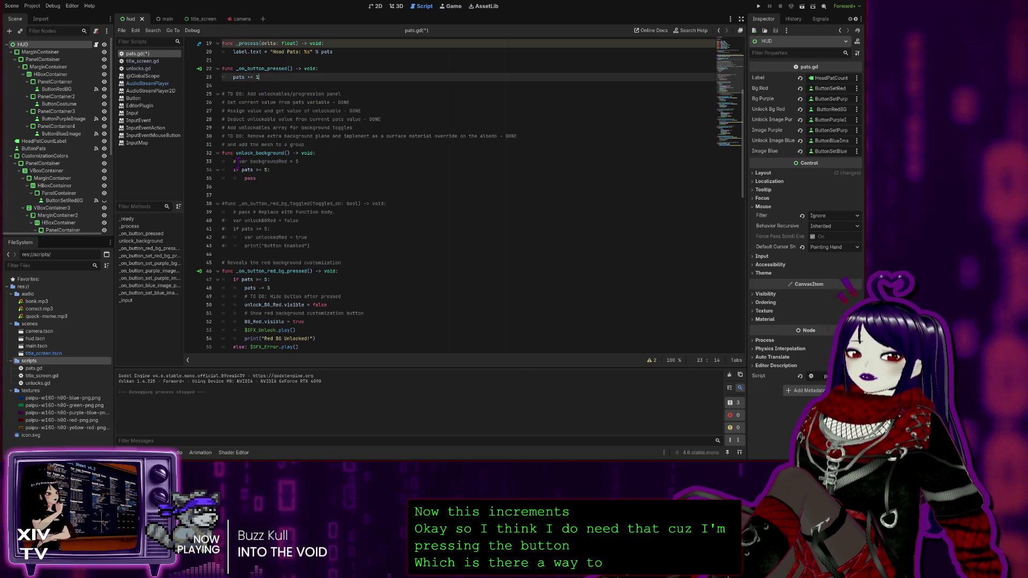
Add a '# Head Pats Currency Tracker' comment above func _on_button_pressed.
{"action": "left_click", "coordinate": [229, 60]}
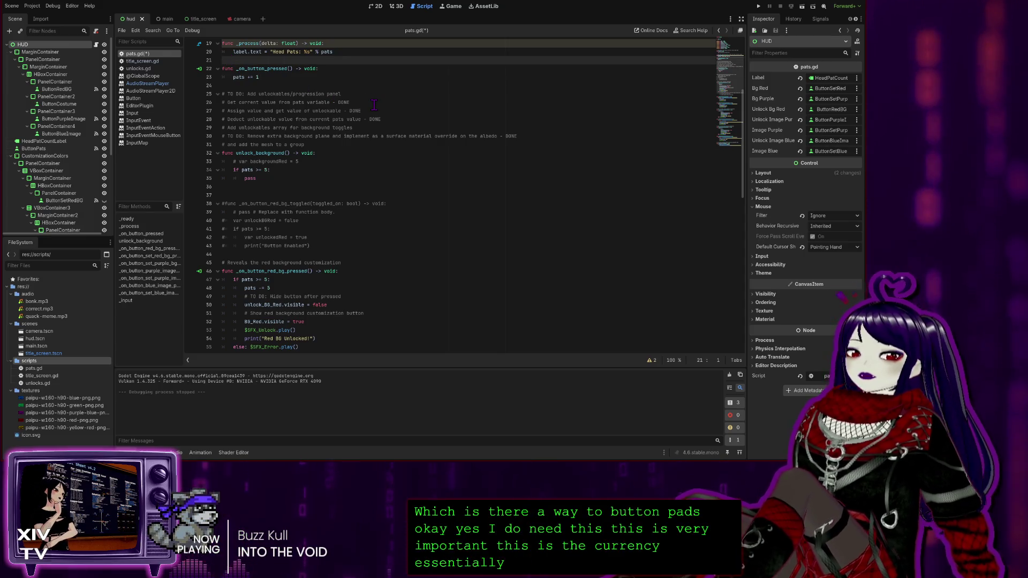
{"action": "key", "text": "Return"}
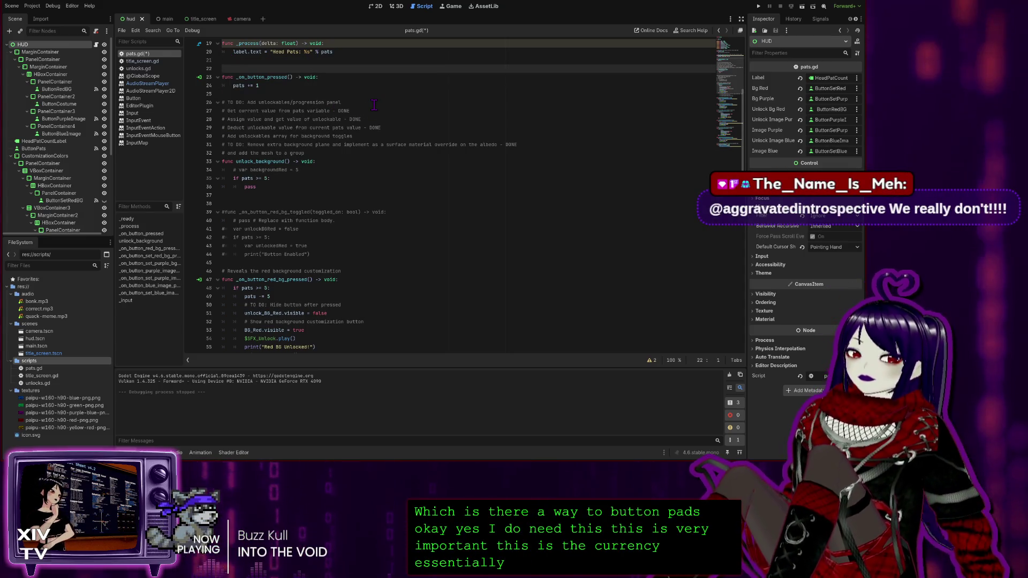
{"action": "type", "text": "#"}
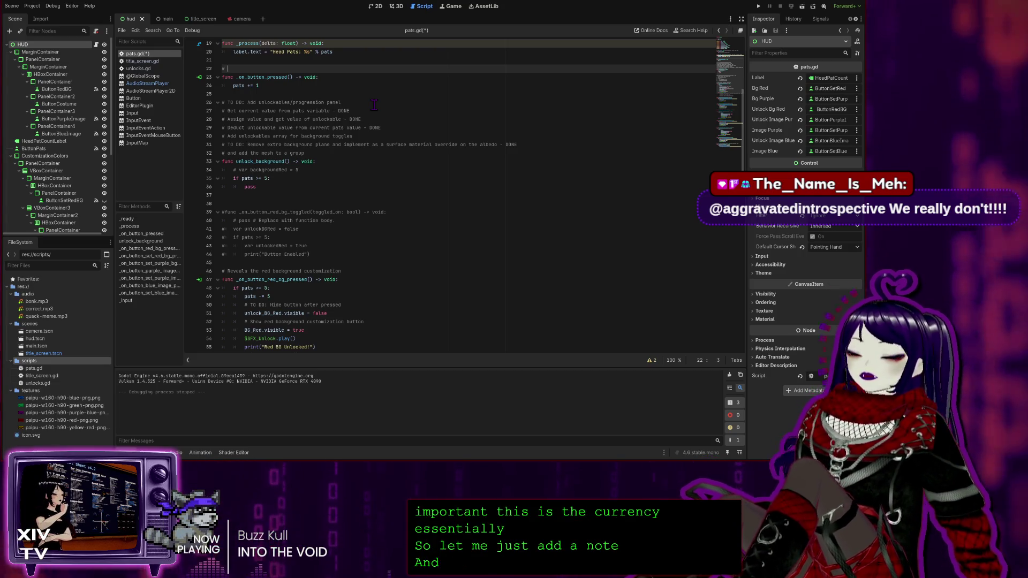
{"action": "type", "text": "ts"}
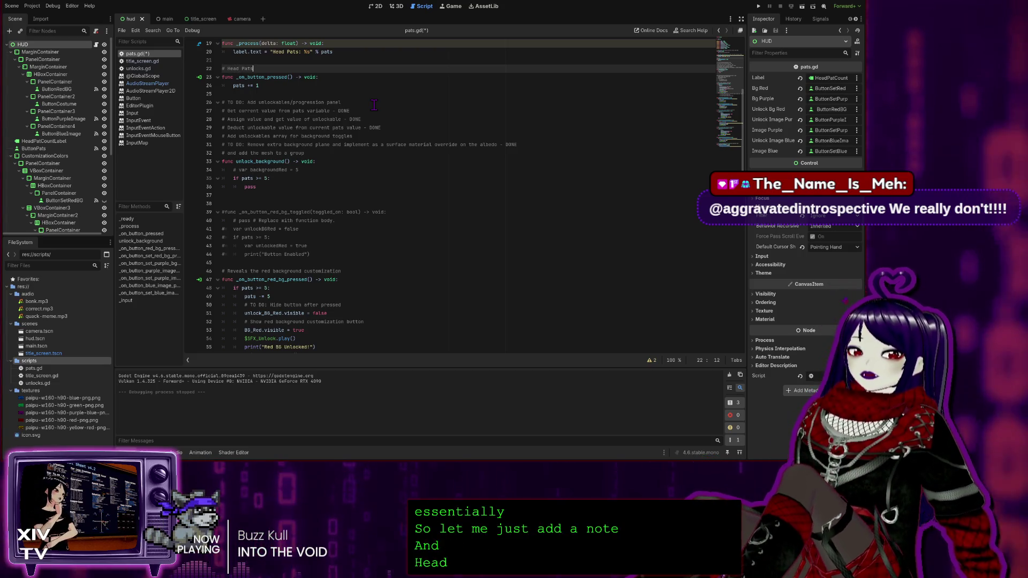
{"action": "type", "text": " Currency"}
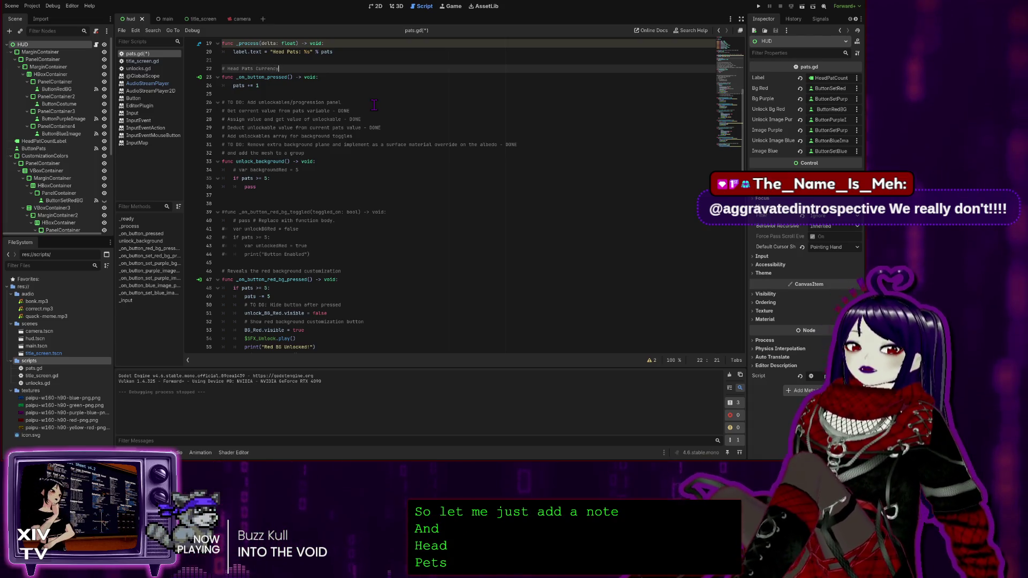
{"action": "type", "text": " Tracker"}
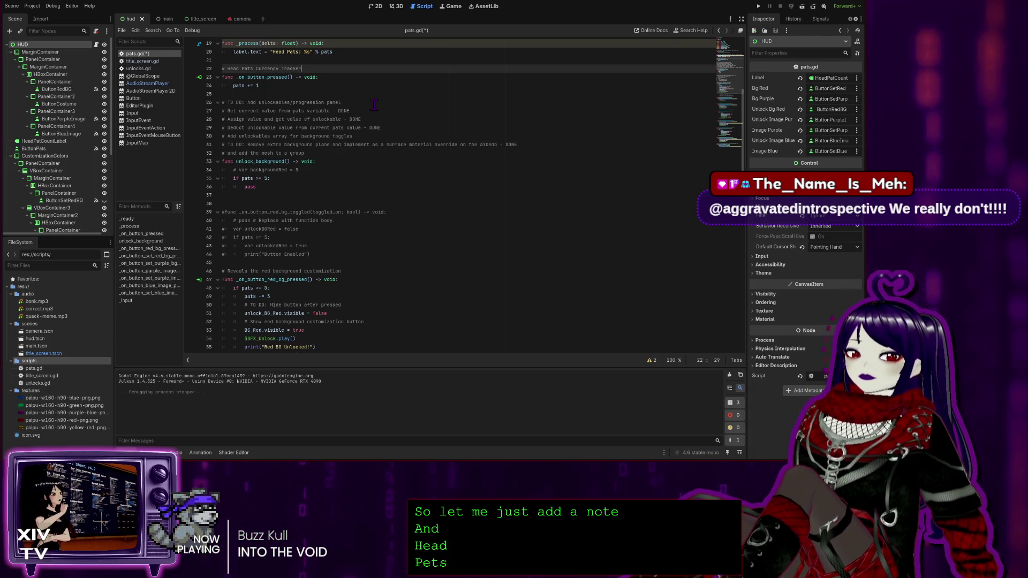
Move the caret down to the pass line of the unlock_background function.
{"action": "left_click", "coordinate": [373, 105]}
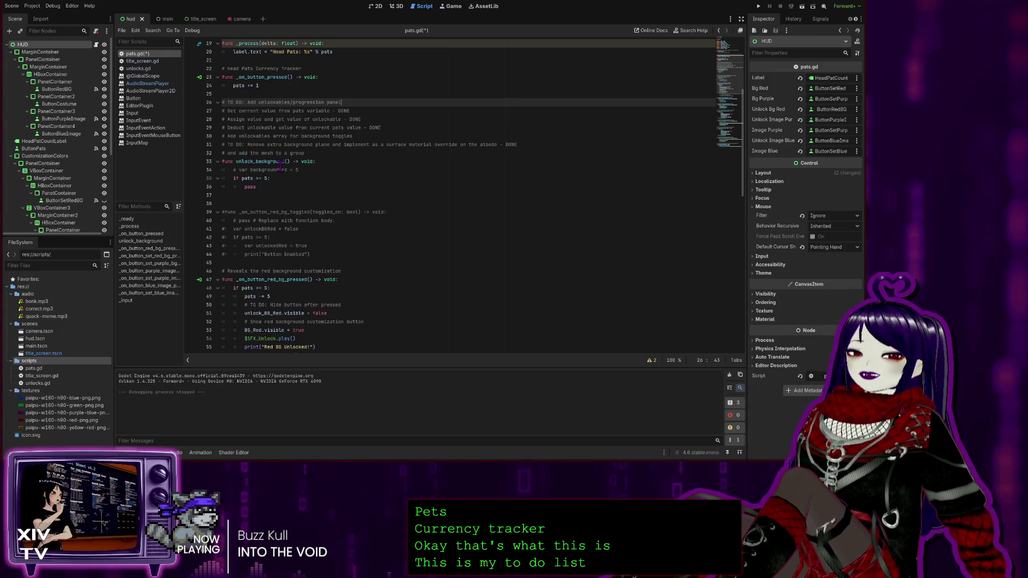
{"action": "left_click", "coordinate": [271, 179]}
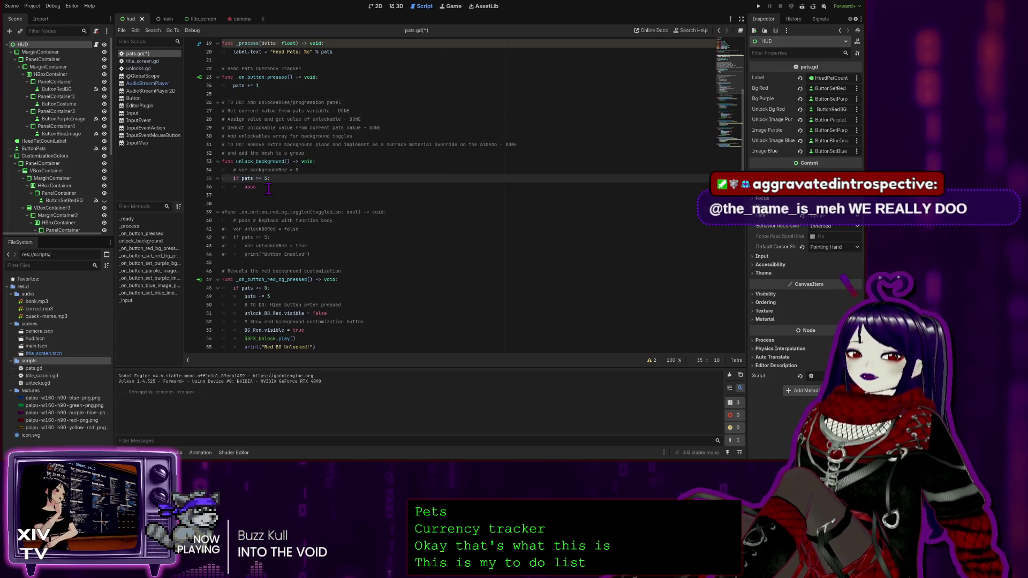
{"action": "key", "text": "Down"}
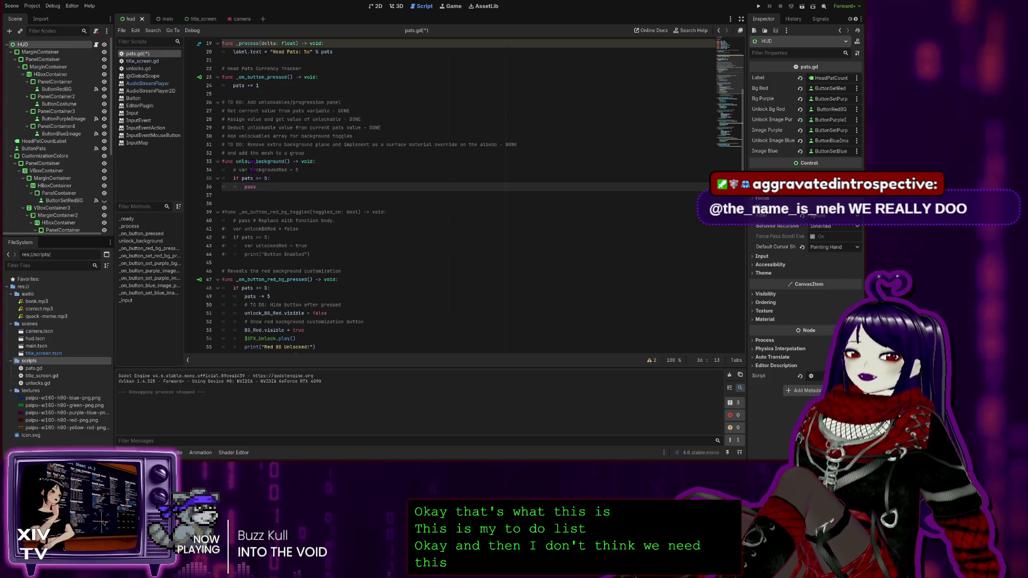
Delete the unused unlock_background function and run the project to test it.
{"action": "left_click_drag", "start_coordinate": [259, 187], "coordinate": [186, 165]}
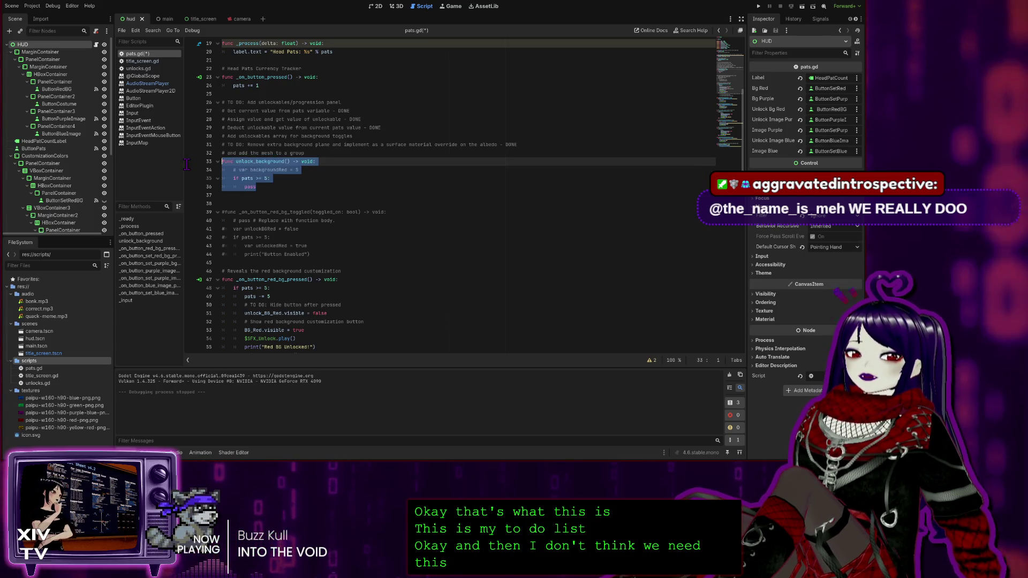
{"action": "left_click", "coordinate": [260, 153]}
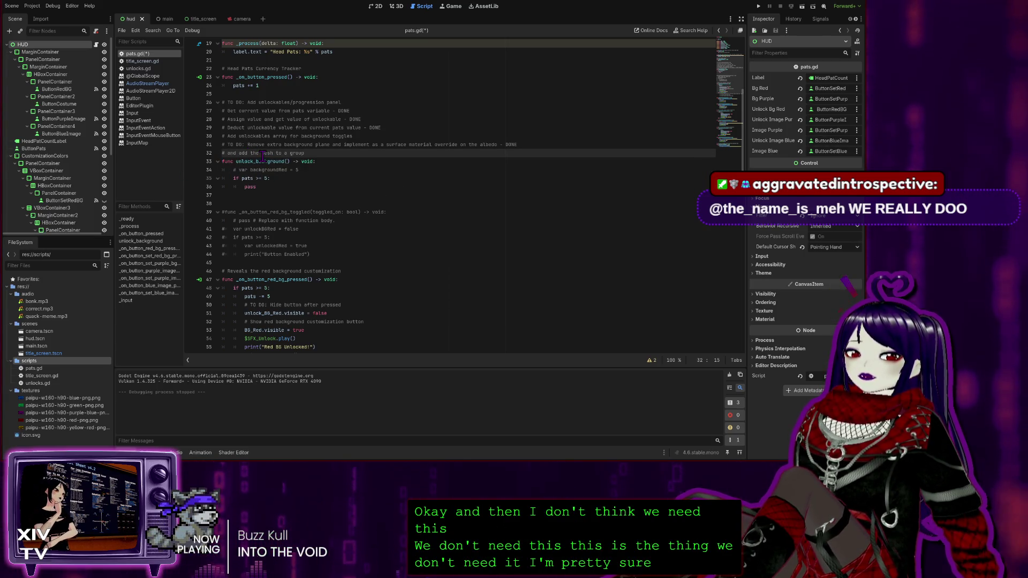
{"action": "left_click", "coordinate": [278, 189]}
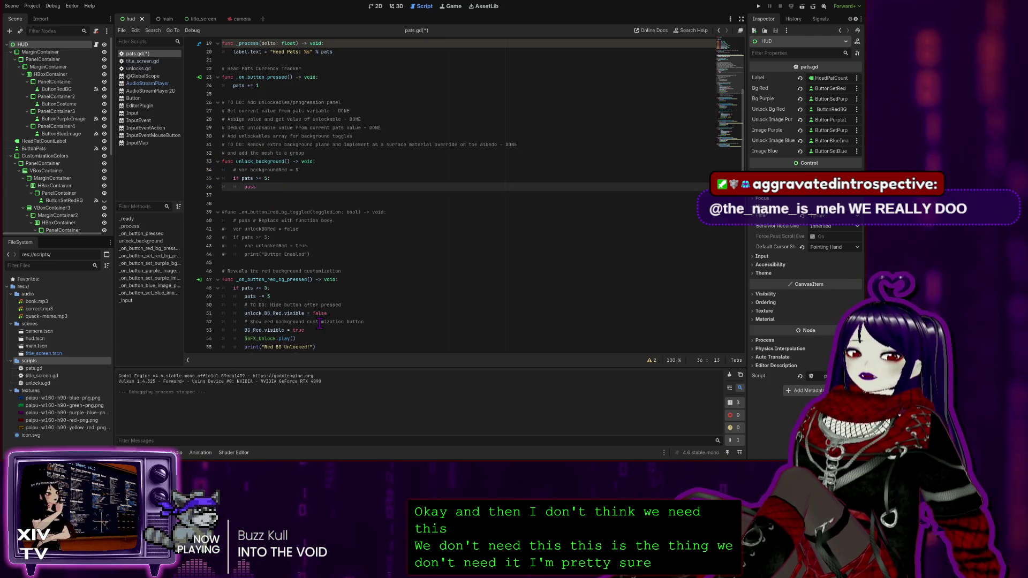
{"action": "left_click_drag", "start_coordinate": [259, 188], "coordinate": [222, 161]}
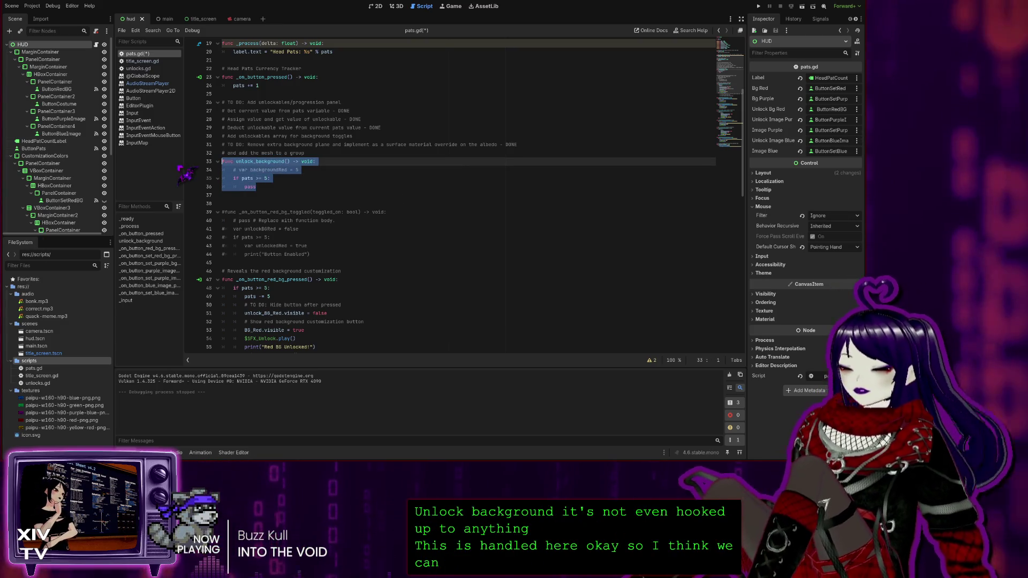
{"action": "key", "text": "BackSpace"}
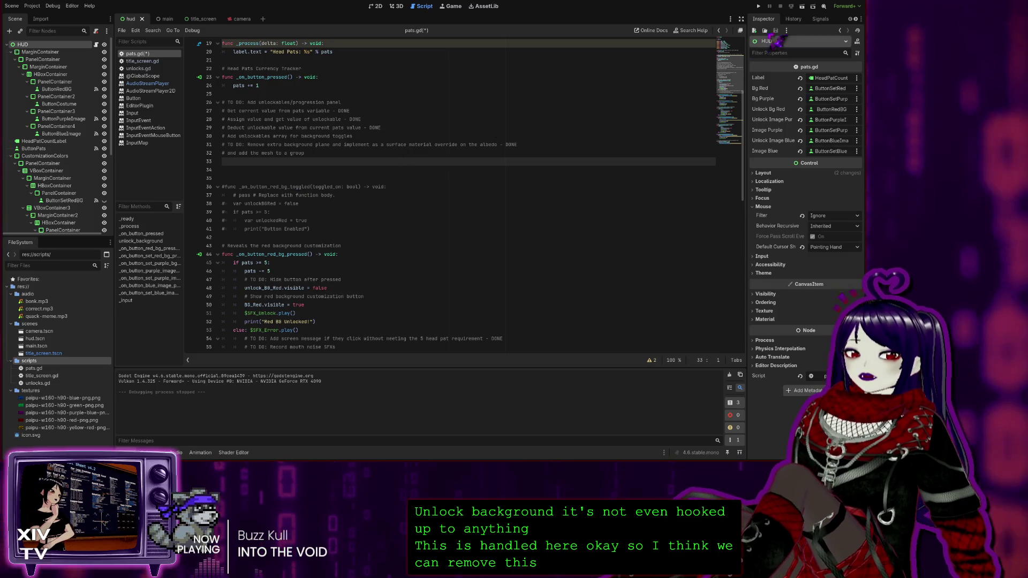
{"action": "key", "text": "F5"}
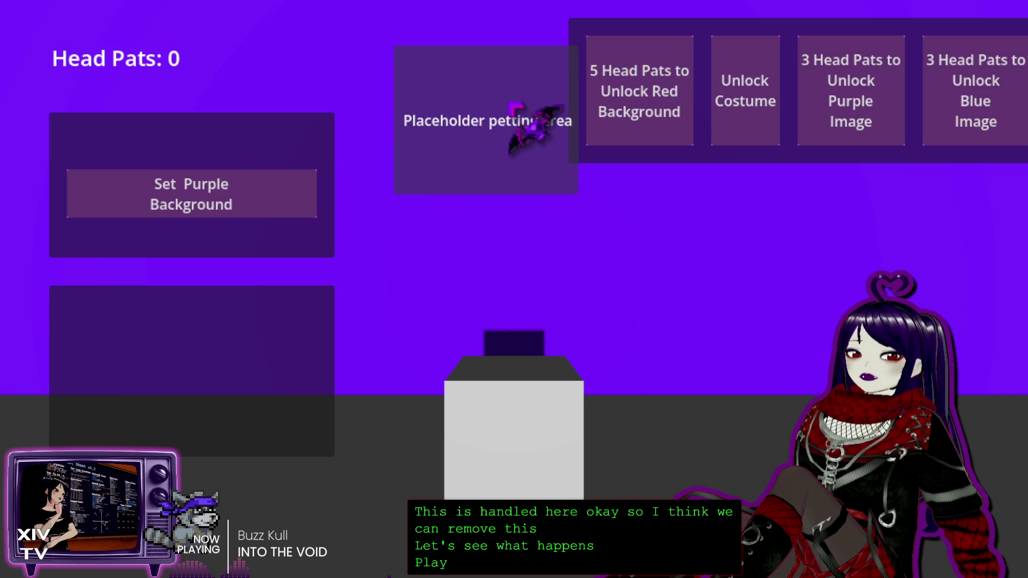
Earn pats, unlock and apply the red background, then unlock and apply the purple image.
{"action": "left_click", "coordinate": [509, 103]}
{"action": "left_click", "coordinate": [509, 103]}
{"action": "left_click", "coordinate": [512, 105]}
{"action": "left_click", "coordinate": [664, 107]}
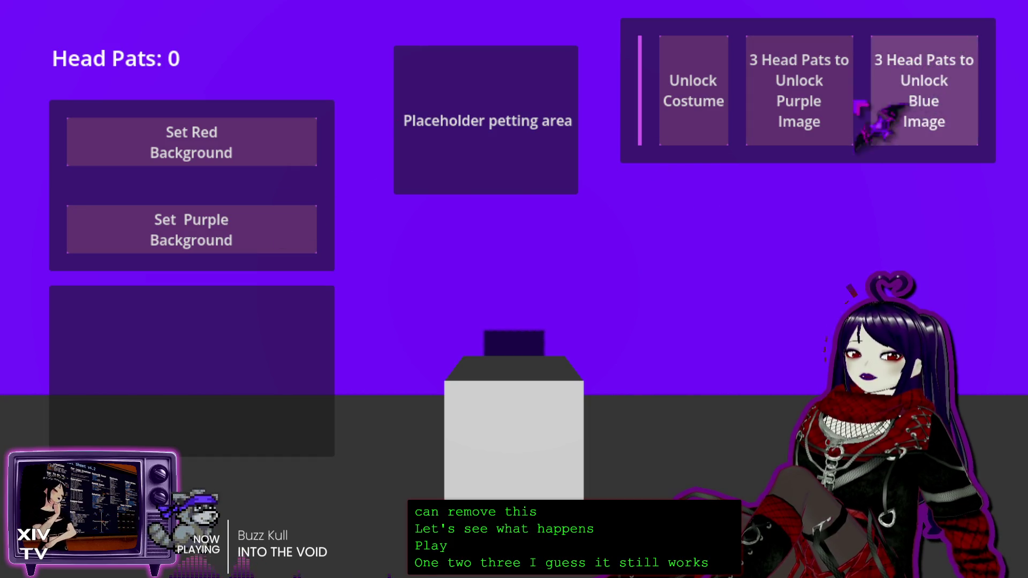
{"action": "left_click", "coordinate": [271, 142]}
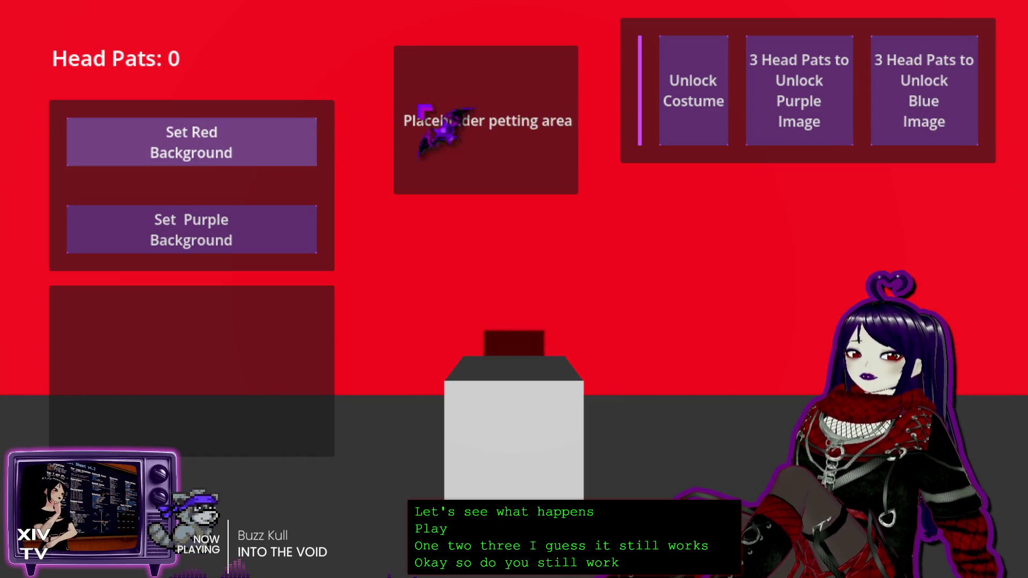
{"action": "left_click", "coordinate": [512, 102]}
{"action": "left_click", "coordinate": [793, 135]}
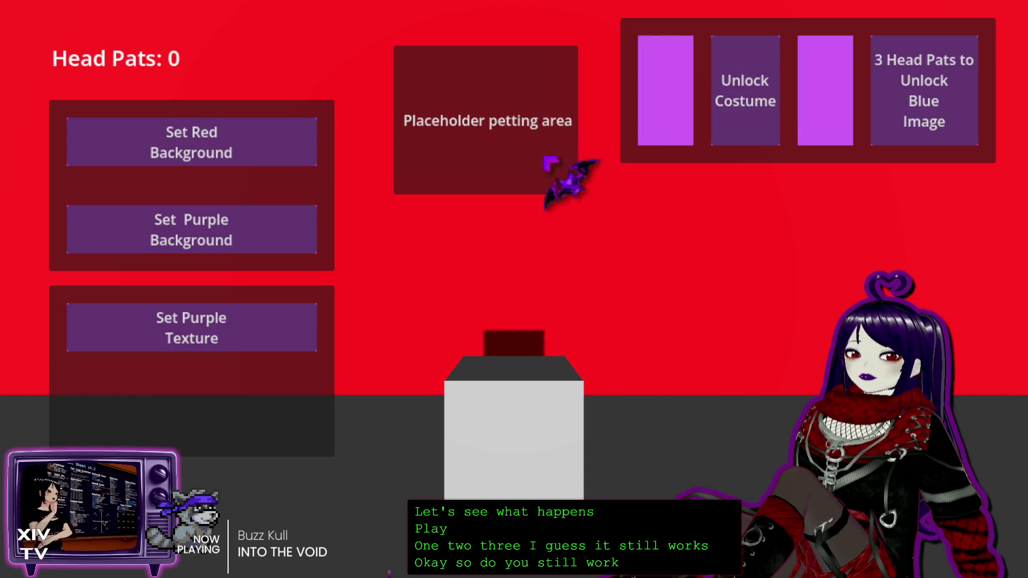
{"action": "left_click", "coordinate": [242, 319]}
Earn more pats, unlock and try the blue image, switch back to red, and stop.
{"action": "left_click", "coordinate": [501, 102]}
{"action": "left_click", "coordinate": [500, 102]}
{"action": "left_click", "coordinate": [500, 102]}
{"action": "left_click", "coordinate": [932, 95]}
{"action": "left_click", "coordinate": [230, 407]}
{"action": "left_click", "coordinate": [236, 327]}
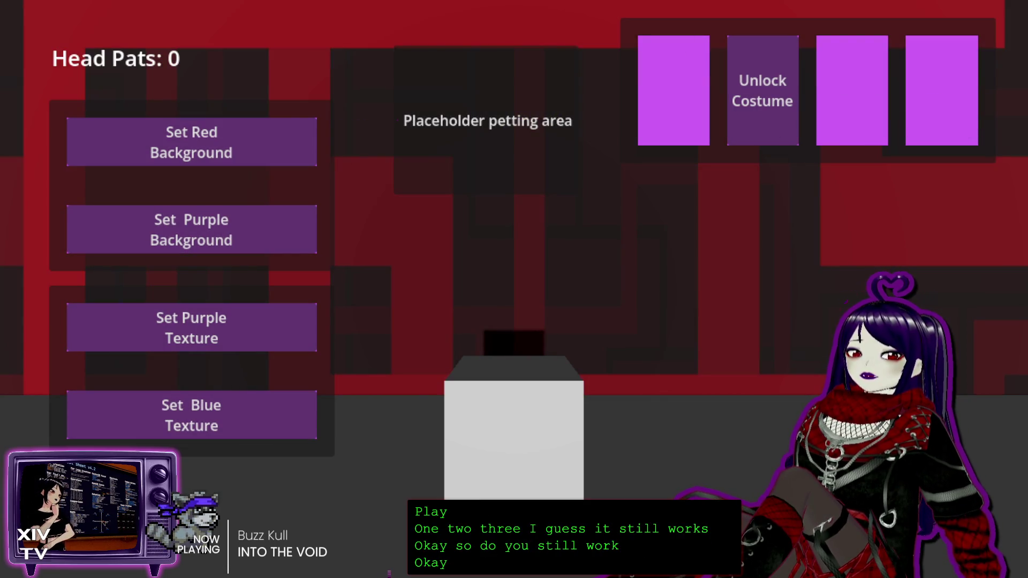
{"action": "key", "text": "F8"}
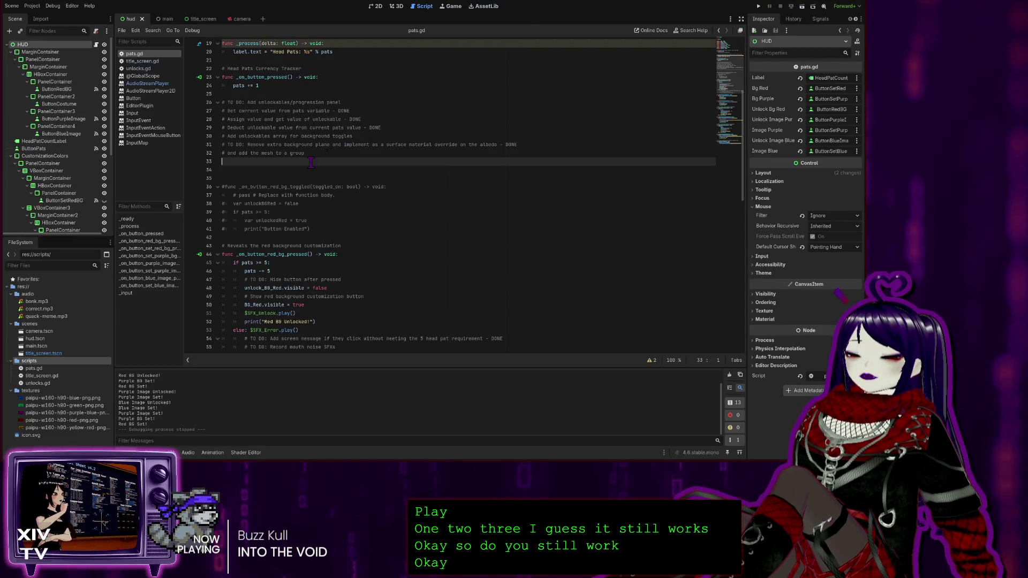
Delete the commented-out _on_button_red_bg_toggled block and the extra blank line after it.
{"action": "left_click", "coordinate": [229, 170]}
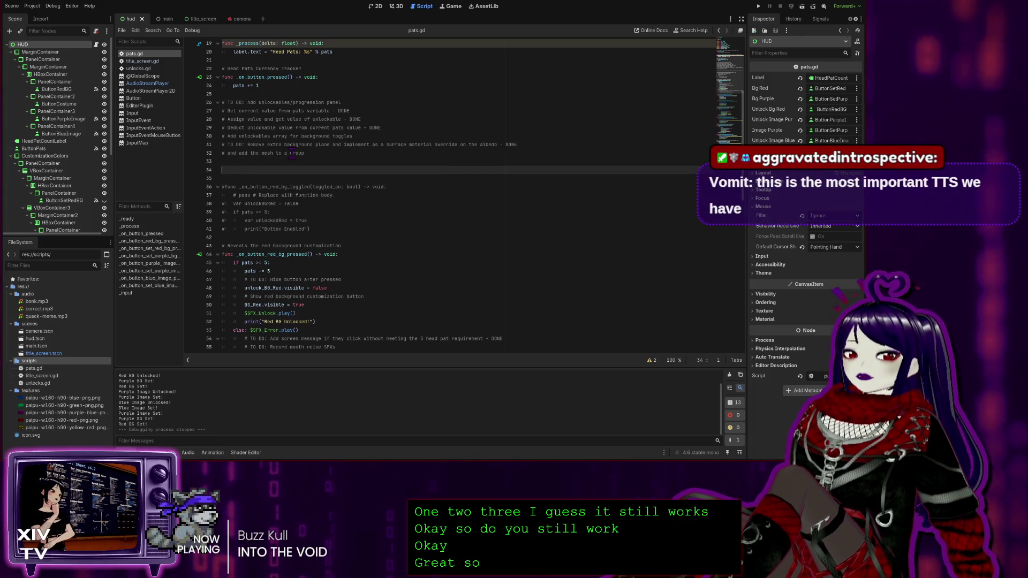
{"action": "left_click", "coordinate": [330, 187]}
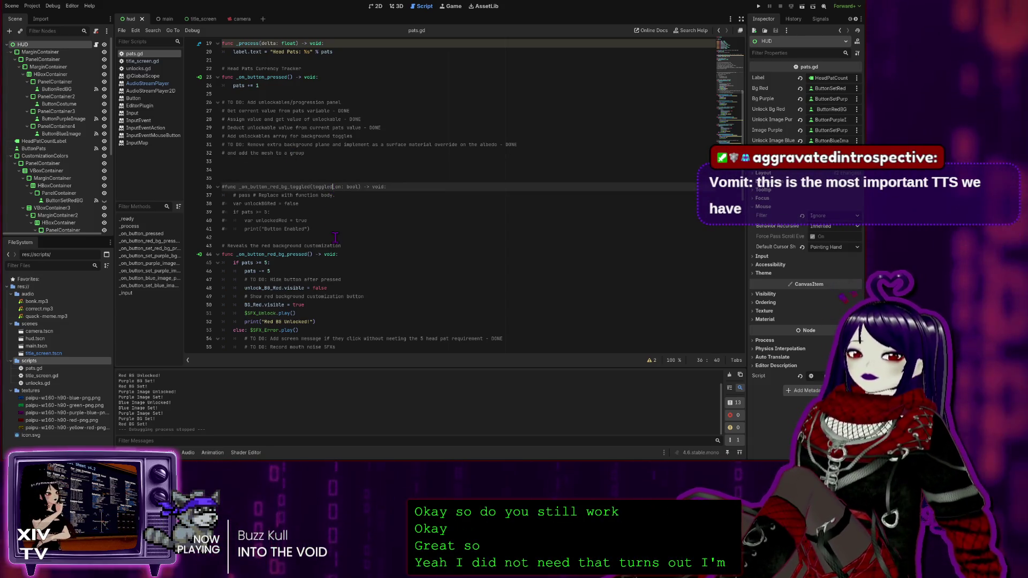
{"action": "left_click_drag", "start_coordinate": [315, 231], "coordinate": [221, 170]}
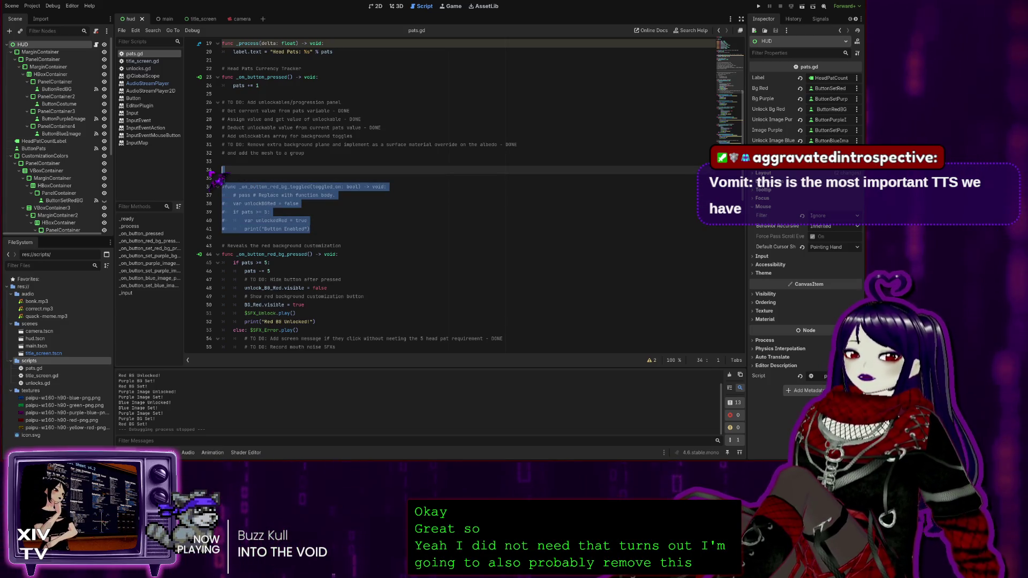
{"action": "key", "text": "BackSpace"}
{"action": "key", "text": "BackSpace"}
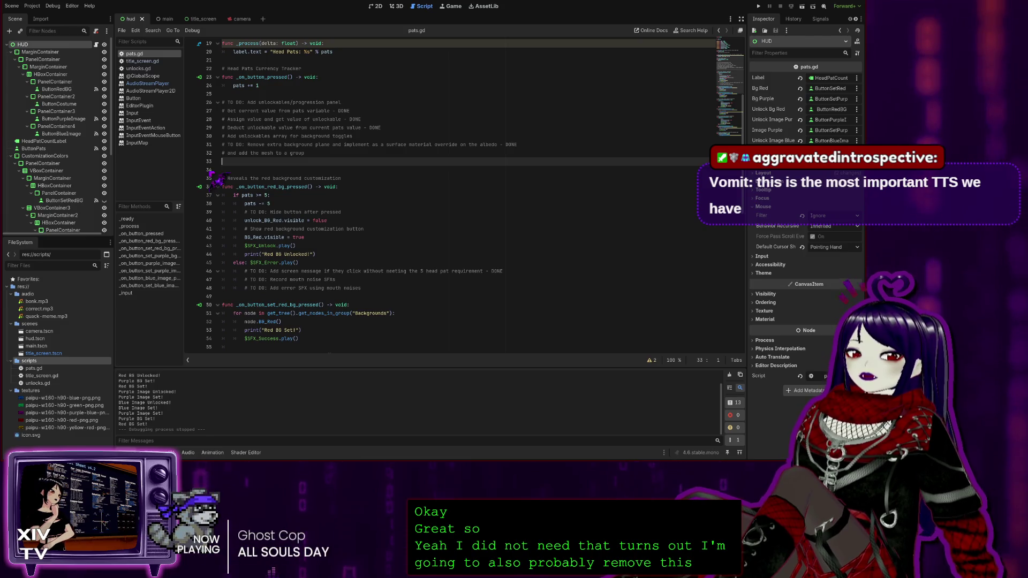
{"action": "key", "text": "BackSpace"}
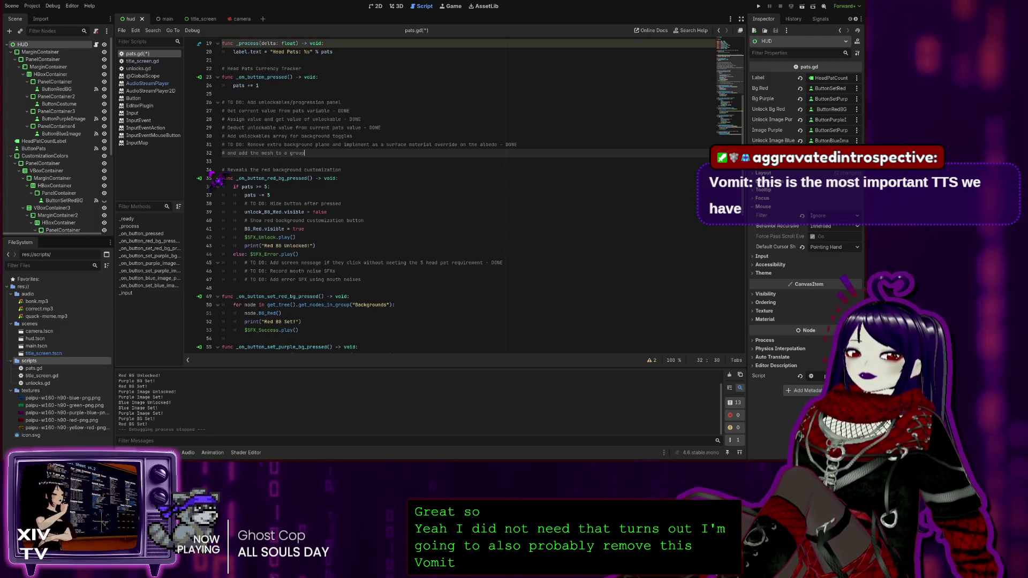
Save pats.gd with Ctrl+S and return to the to-do comments.
{"action": "left_click", "coordinate": [451, 182]}
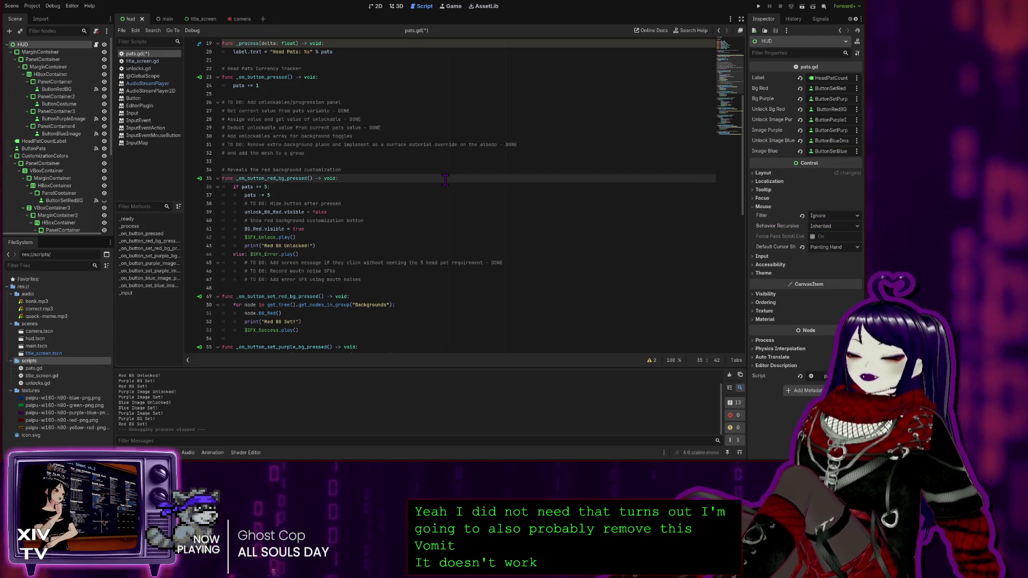
{"action": "key", "text": "ctrl+s"}
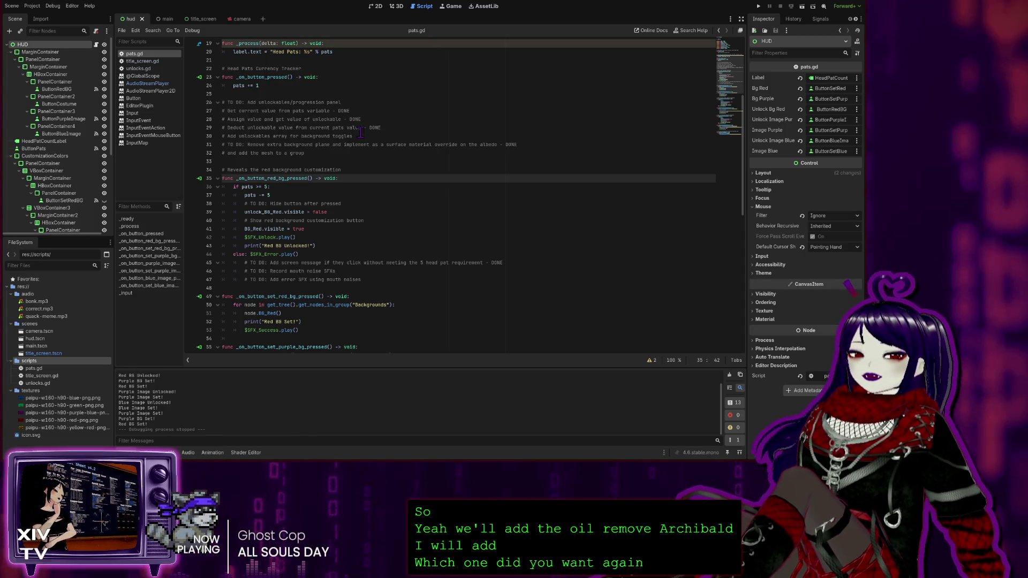
{"action": "left_click", "coordinate": [285, 111]}
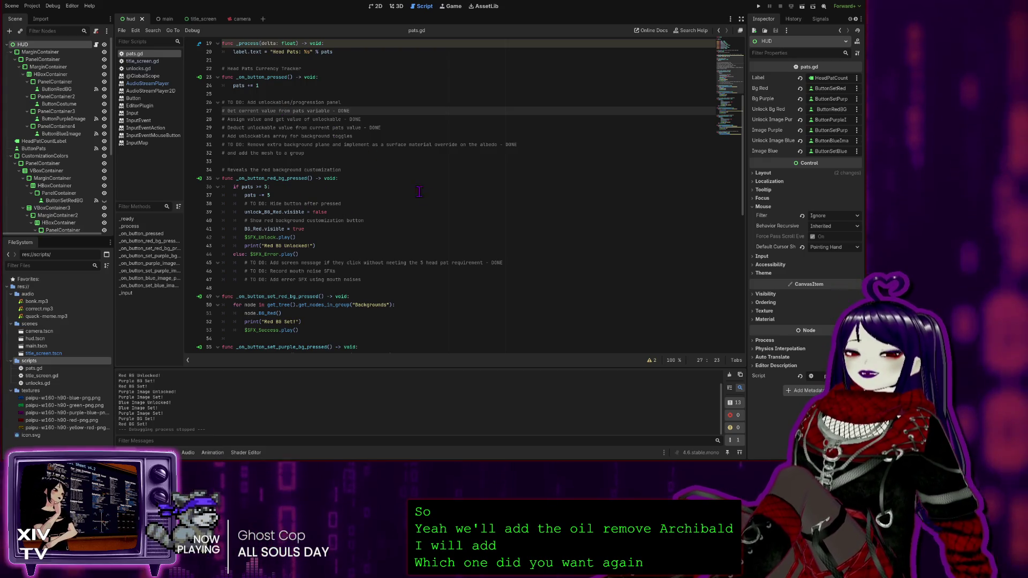
{"action": "scroll", "coordinate": [355, 139], "scroll_direction": "down", "scroll_amount": 1}
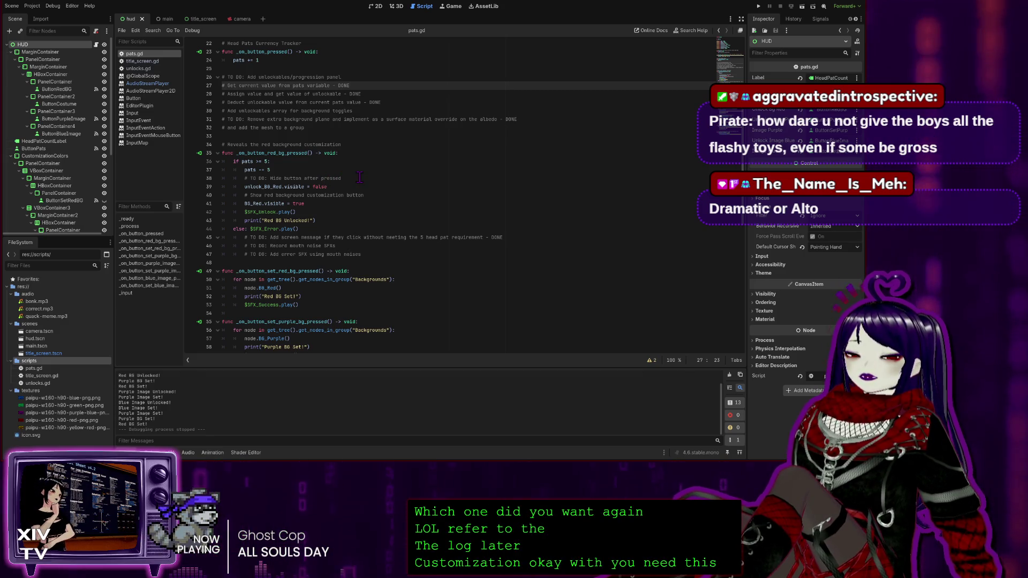
Reword the hide-button TO DO comment to '# Hides the button after pressed'.
{"action": "left_click", "coordinate": [360, 177]}
{"action": "left_click", "coordinate": [271, 179]}
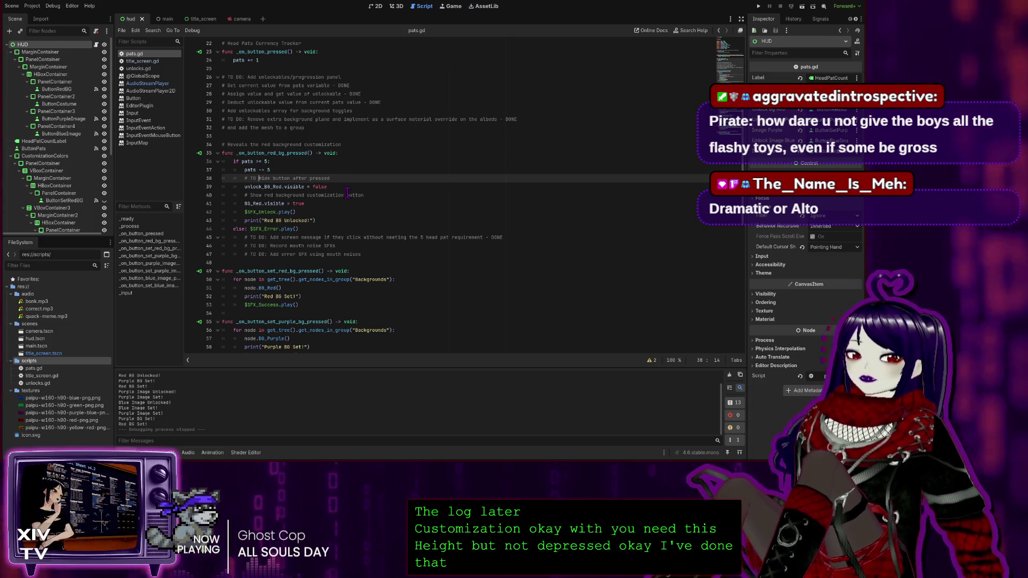
{"action": "key", "text": "BackSpace"}
{"action": "key", "text": "BackSpace"}
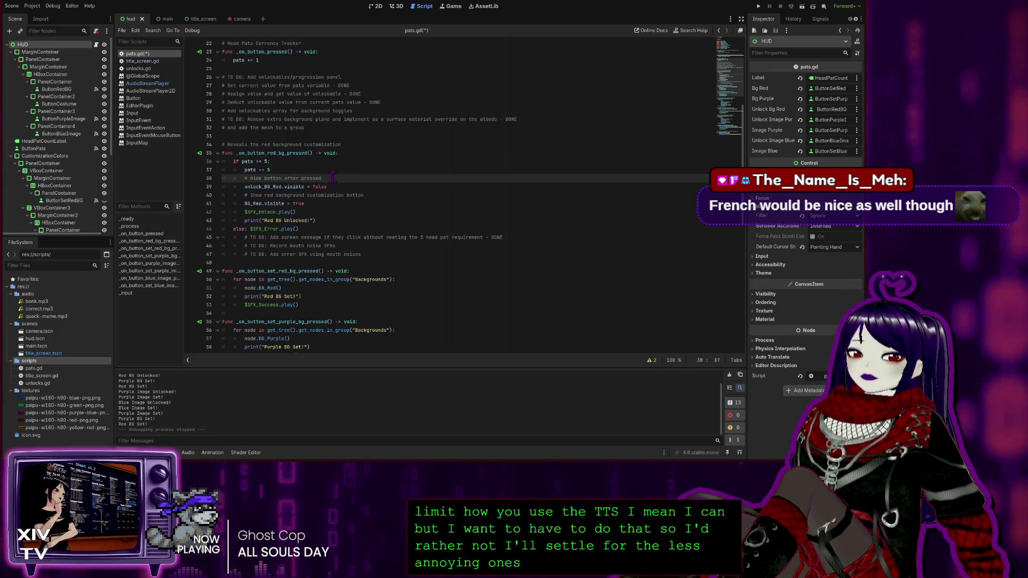
{"action": "left_click", "coordinate": [262, 178]}
{"action": "type", "text": "s"}
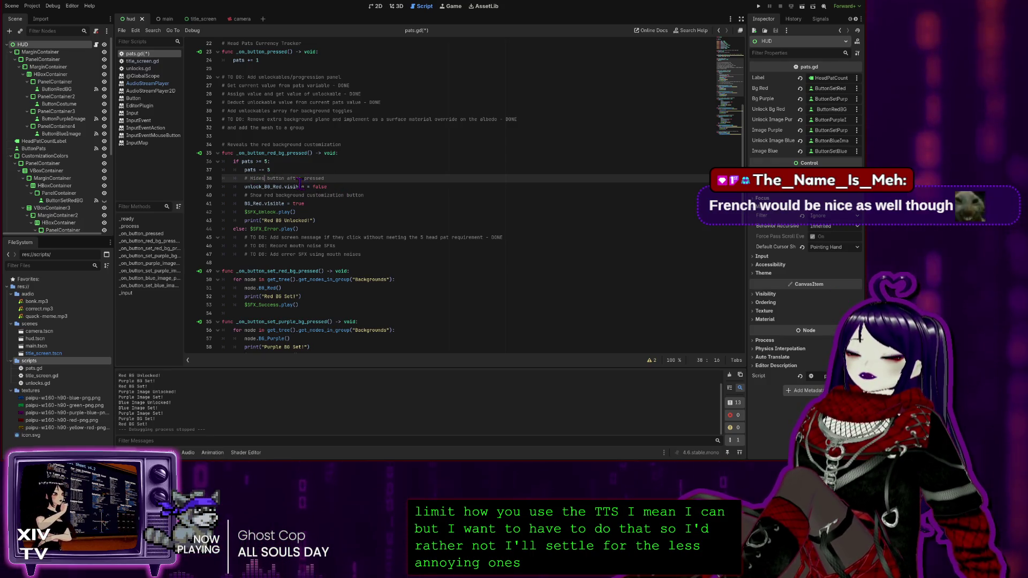
{"action": "type", "text": "e"}
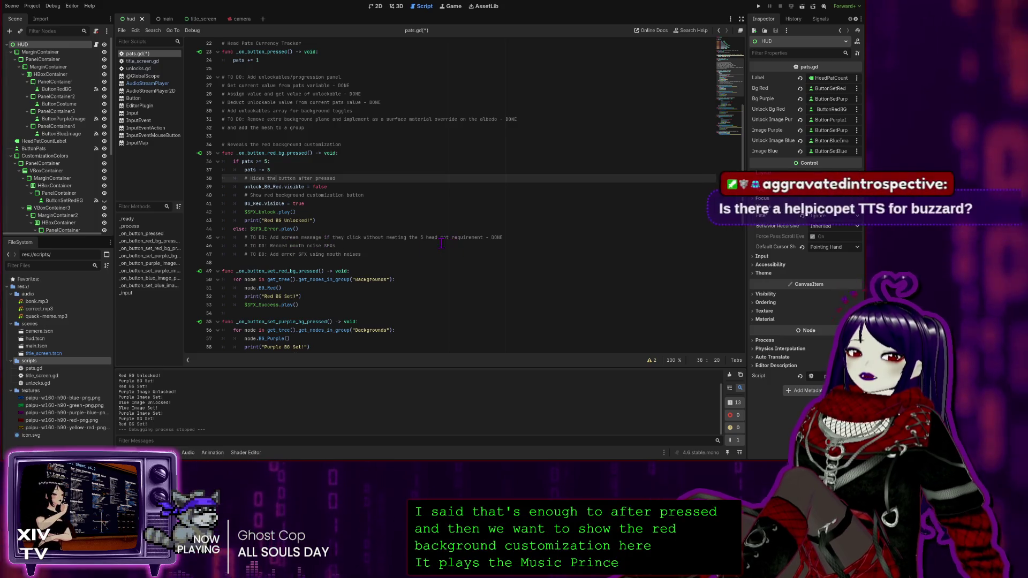
{"action": "left_click", "coordinate": [358, 238]}
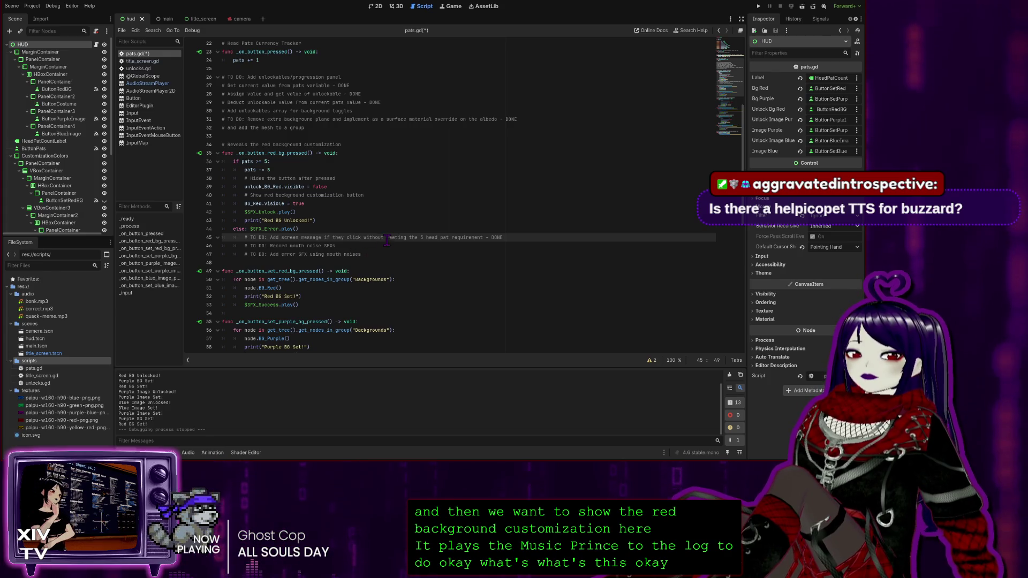
Move the screen-message, mouth-noise and error-SFX TO DO lines into the top to-do block.
{"action": "left_click_drag", "start_coordinate": [361, 254], "coordinate": [199, 238]}
{"action": "key", "text": "ctrl+x"}
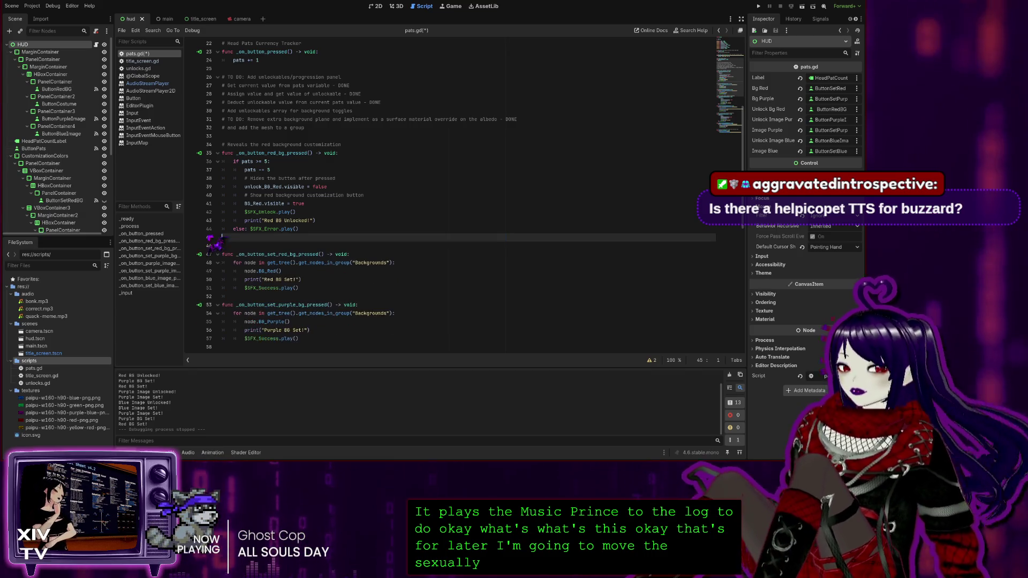
{"action": "key", "text": "BackSpace"}
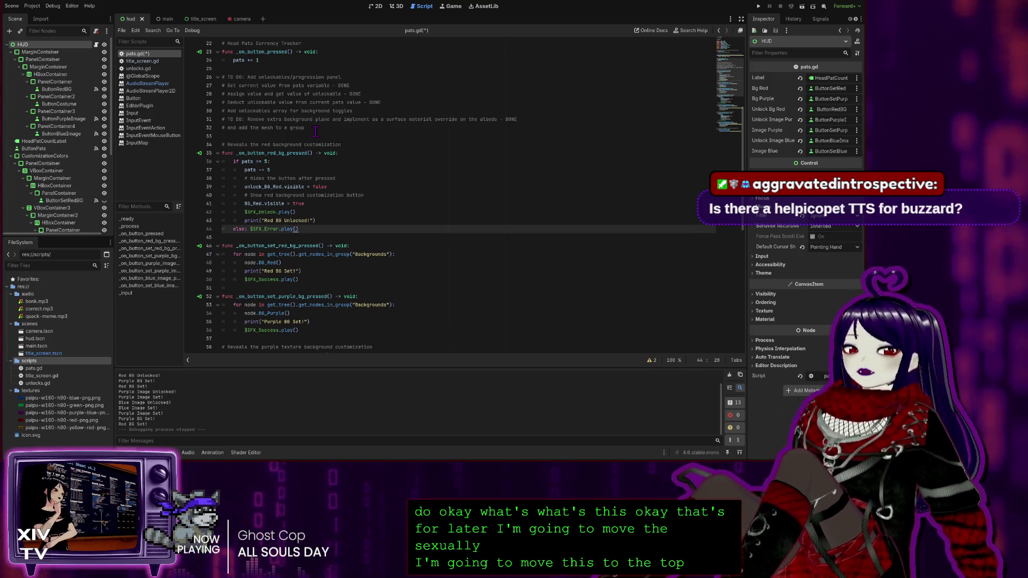
{"action": "left_click", "coordinate": [324, 128]}
{"action": "key", "text": "Return"}
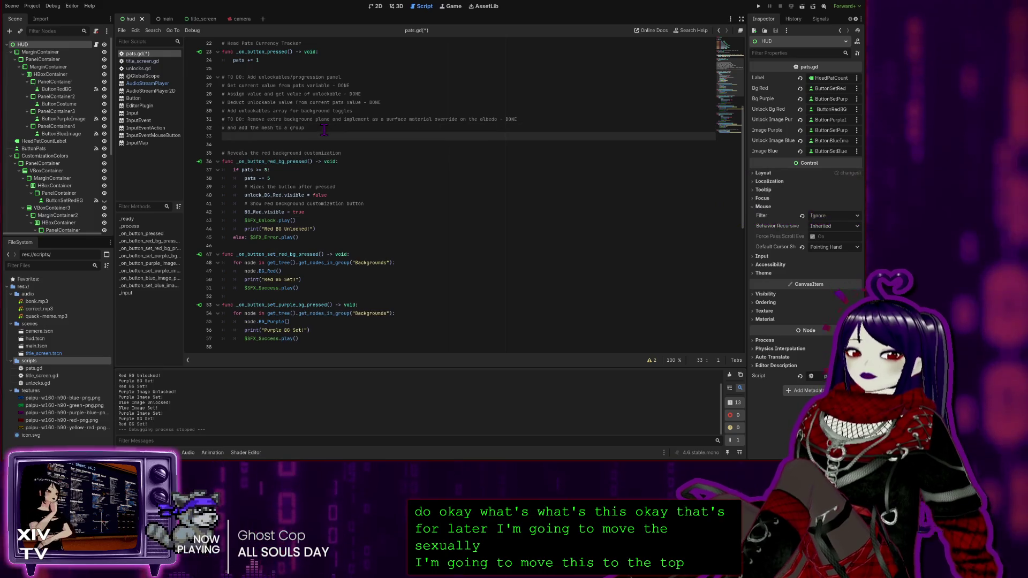
{"action": "key", "text": "ctrl+v"}
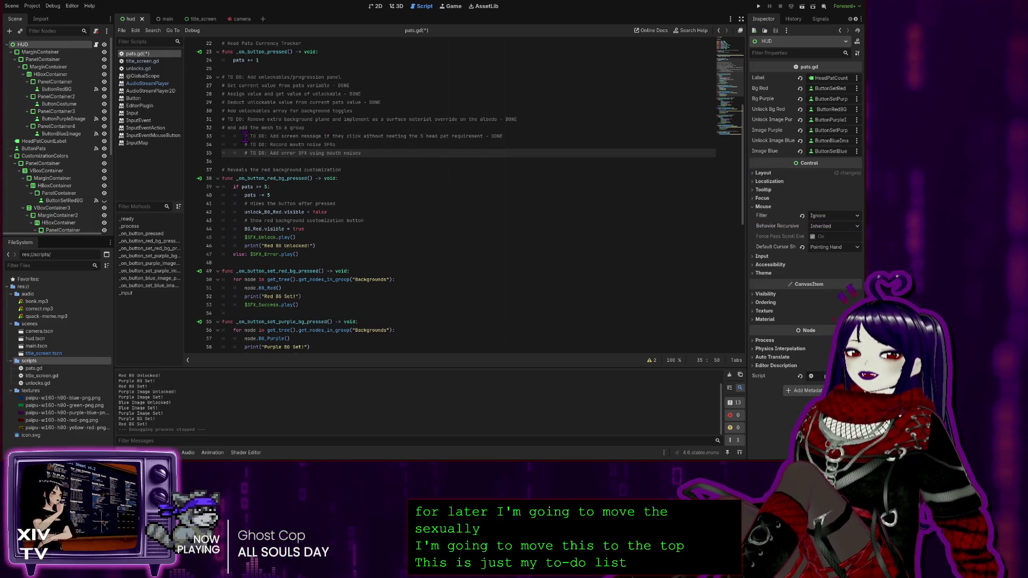
Remove the leading indentation from the pasted to-do comments.
{"action": "left_click", "coordinate": [245, 136]}
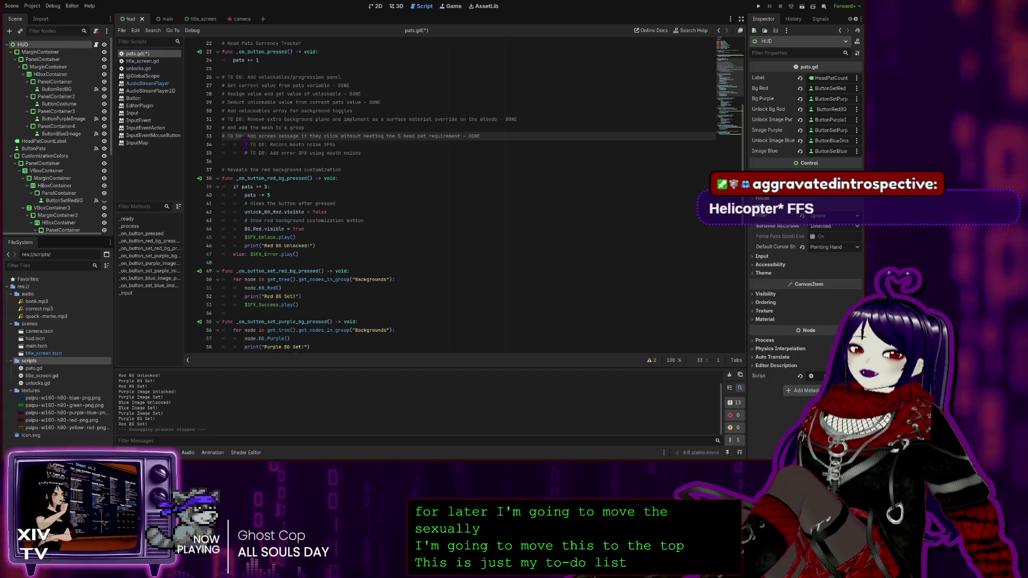
{"action": "left_click_drag", "start_coordinate": [245, 143], "coordinate": [214, 145]}
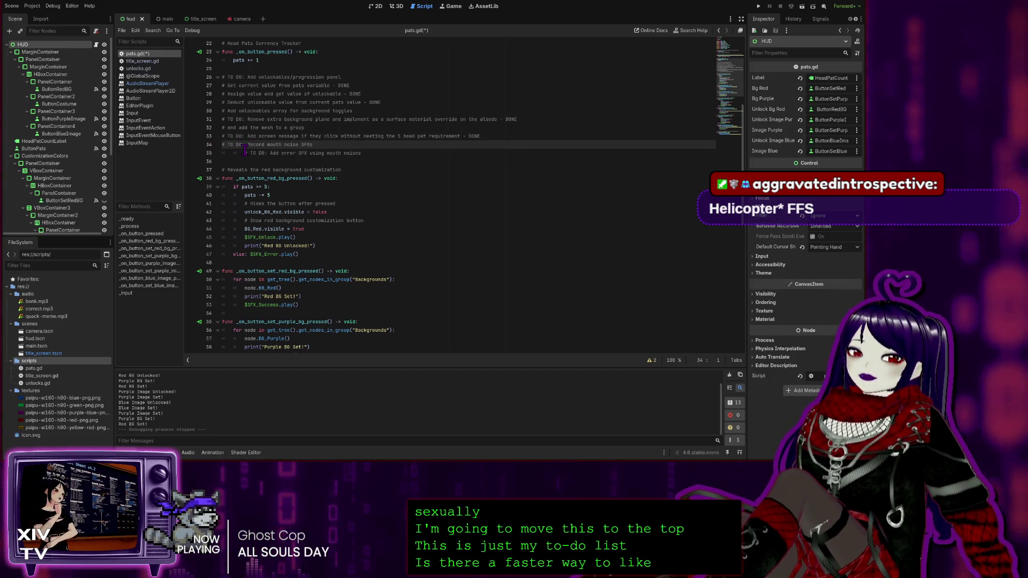
{"action": "key", "text": "Down"}
{"action": "key", "text": "shift+Tab"}
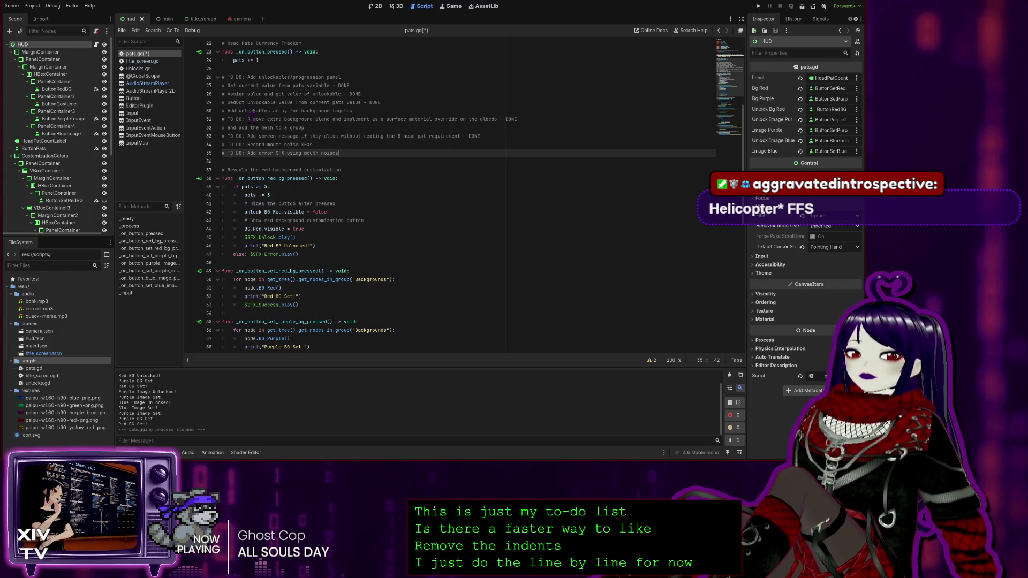
Strip the TO DO prefix from line 31 and split the header so items become separate comments.
{"action": "left_click_drag", "start_coordinate": [247, 119], "coordinate": [221, 124]}
{"action": "key", "text": "BackSpace"}
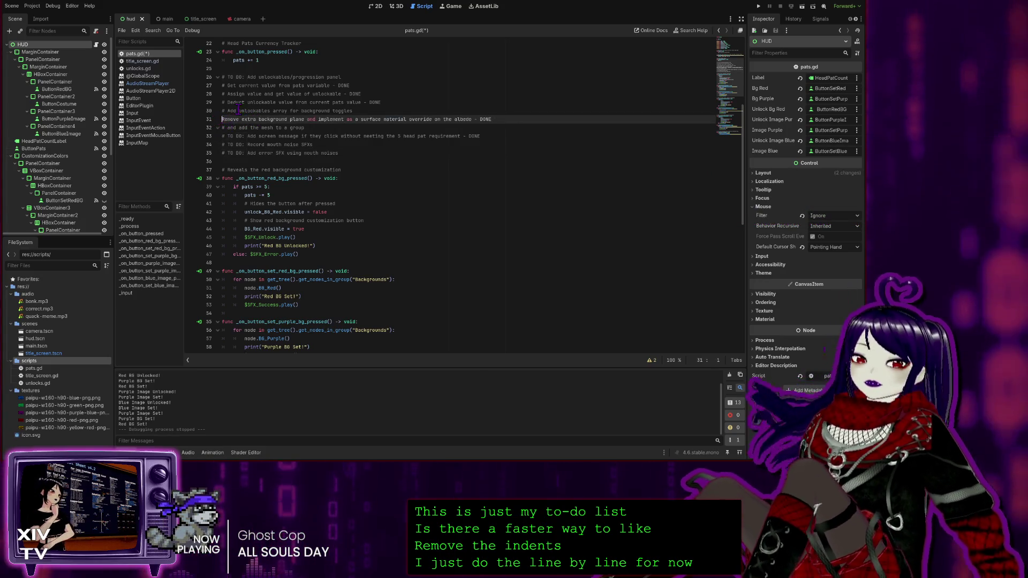
{"action": "left_click", "coordinate": [247, 76]}
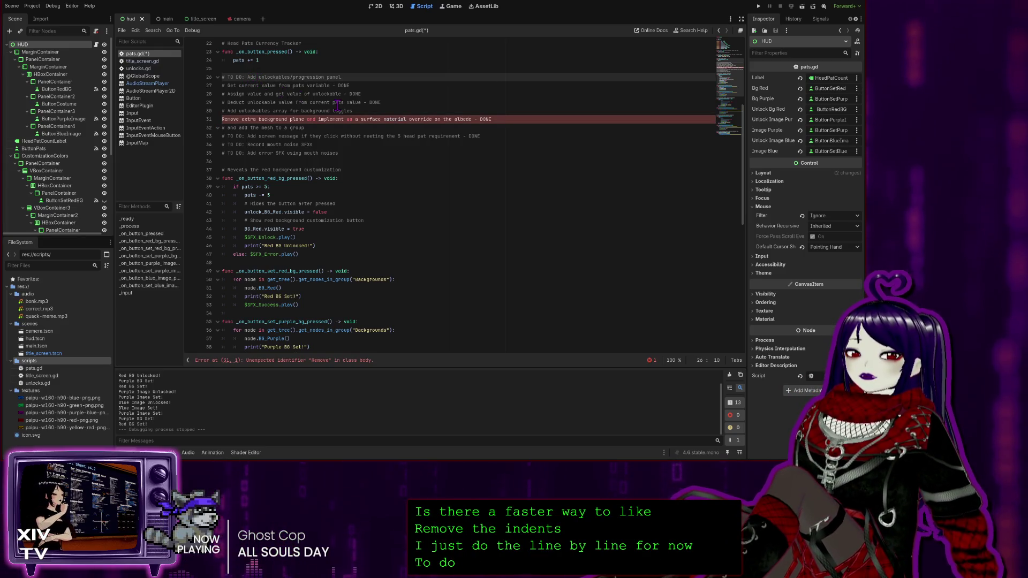
{"action": "key", "text": "Return"}
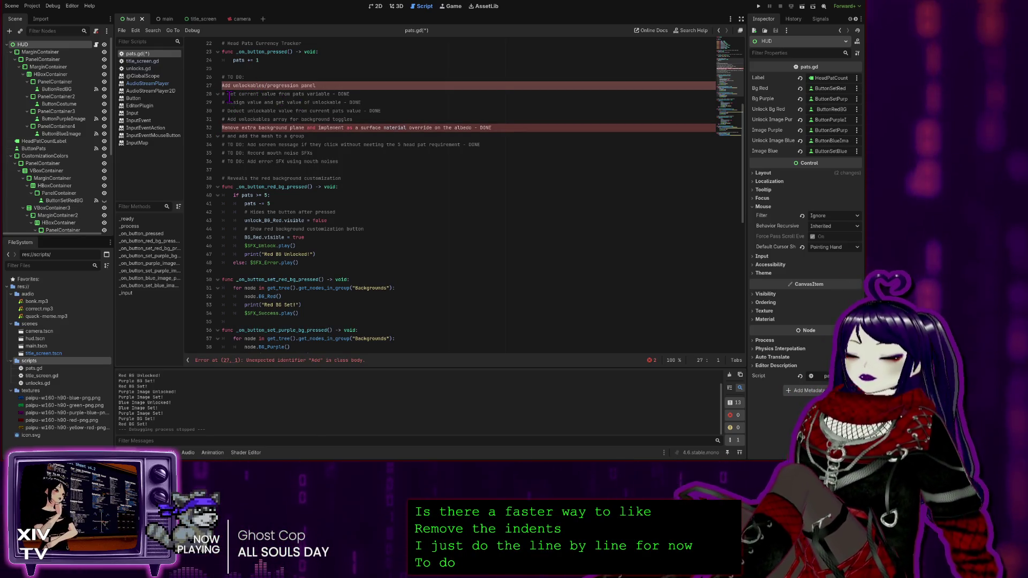
{"action": "type", "text": "#"}
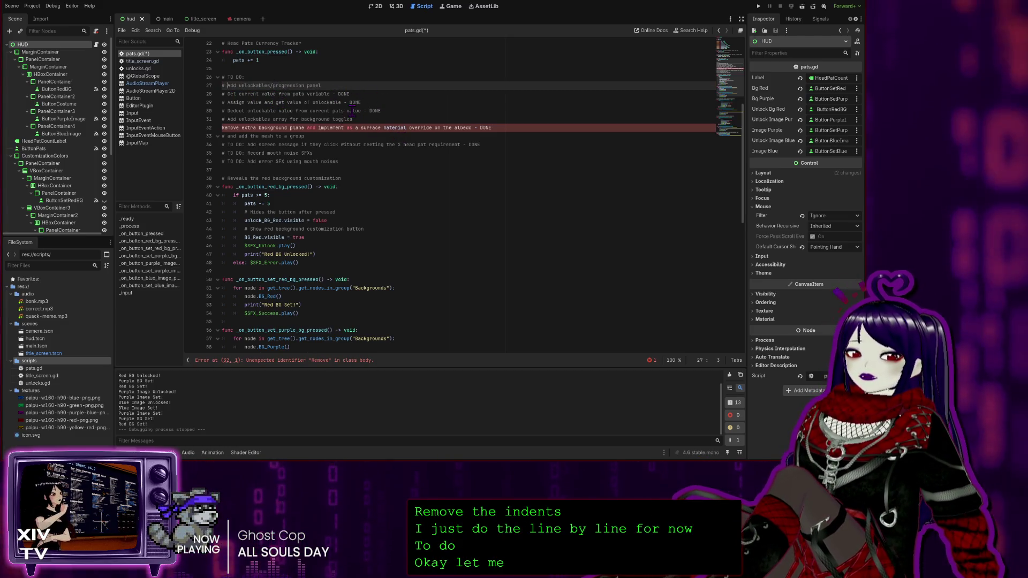
{"action": "left_click", "coordinate": [223, 128]}
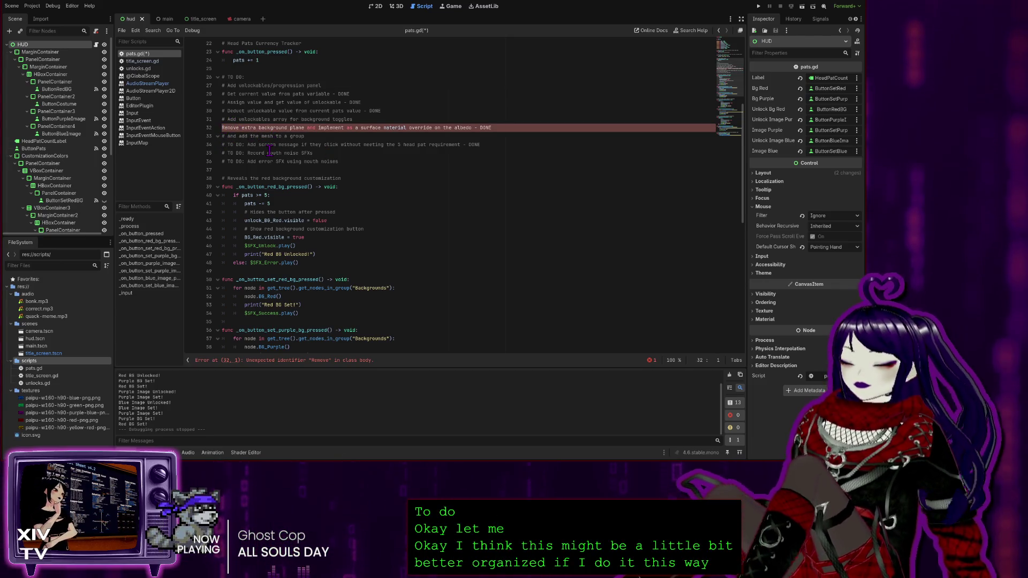
{"action": "type", "text": "#"}
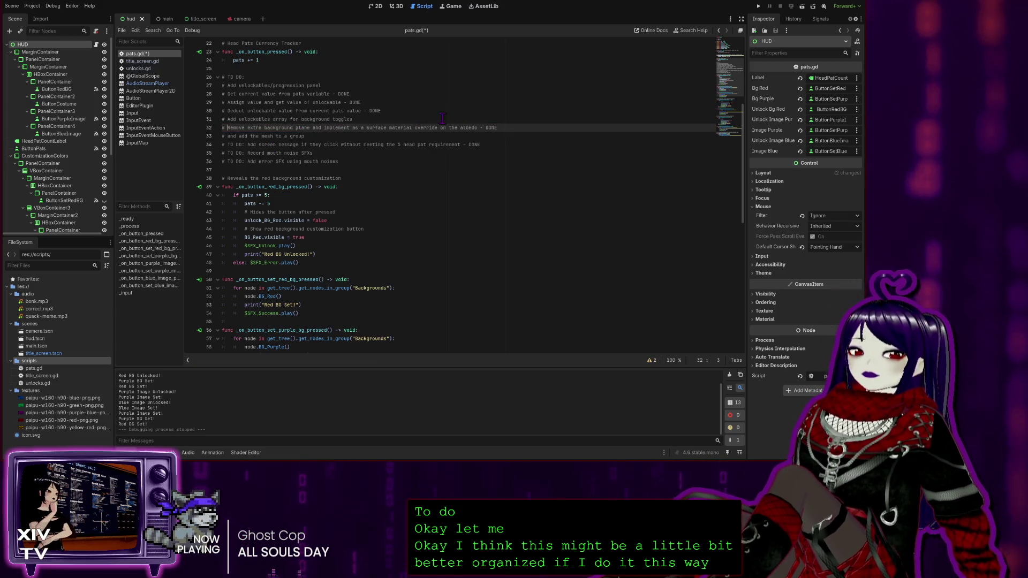
Delete the 'TO DO:' labels from the items on lines 34 and 35.
{"action": "left_click", "coordinate": [243, 145]}
{"action": "left_click_drag", "start_coordinate": [243, 145], "coordinate": [223, 145]}
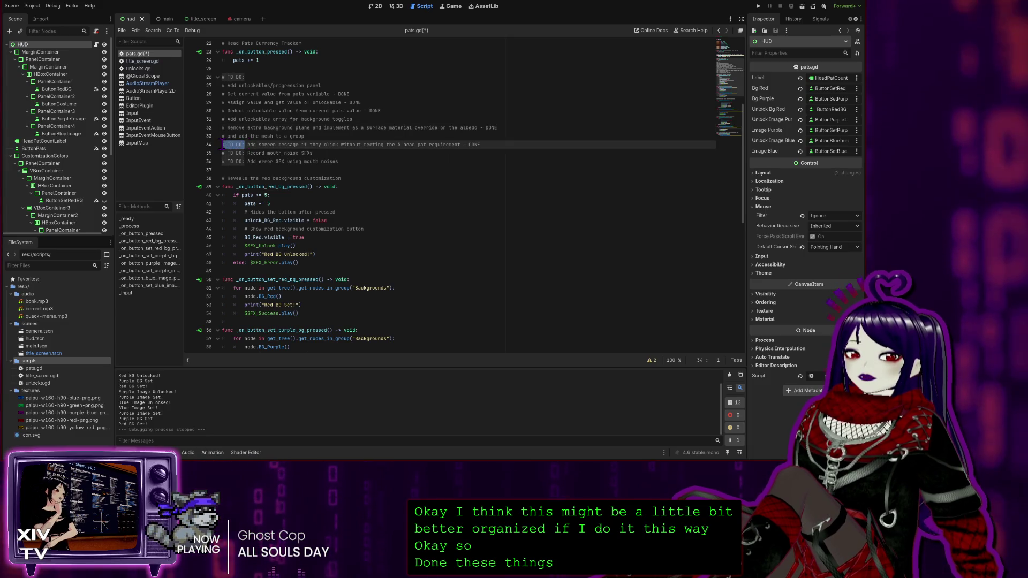
{"action": "left_click", "coordinate": [246, 144]}
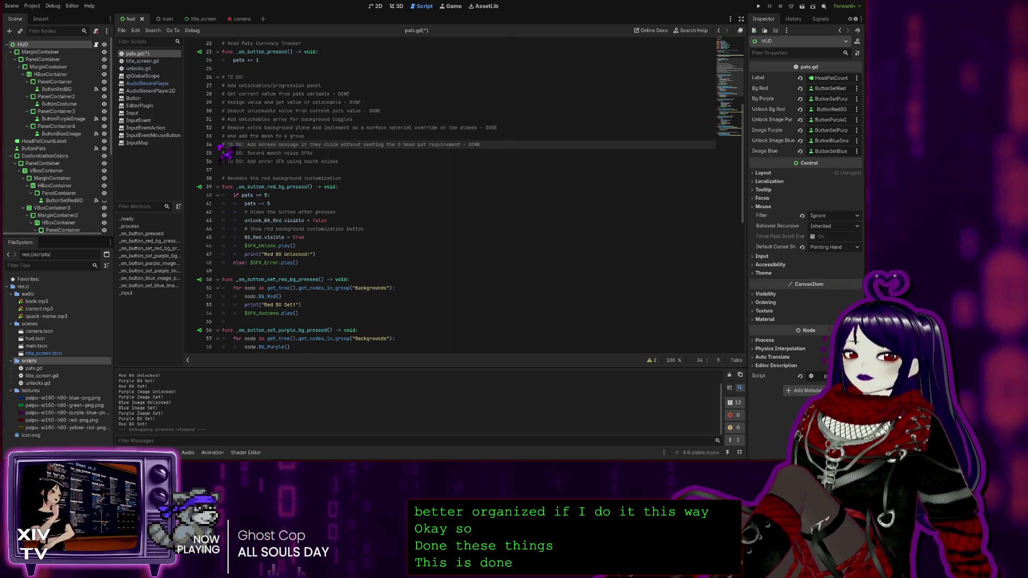
{"action": "left_click_drag", "start_coordinate": [246, 145], "coordinate": [228, 145]}
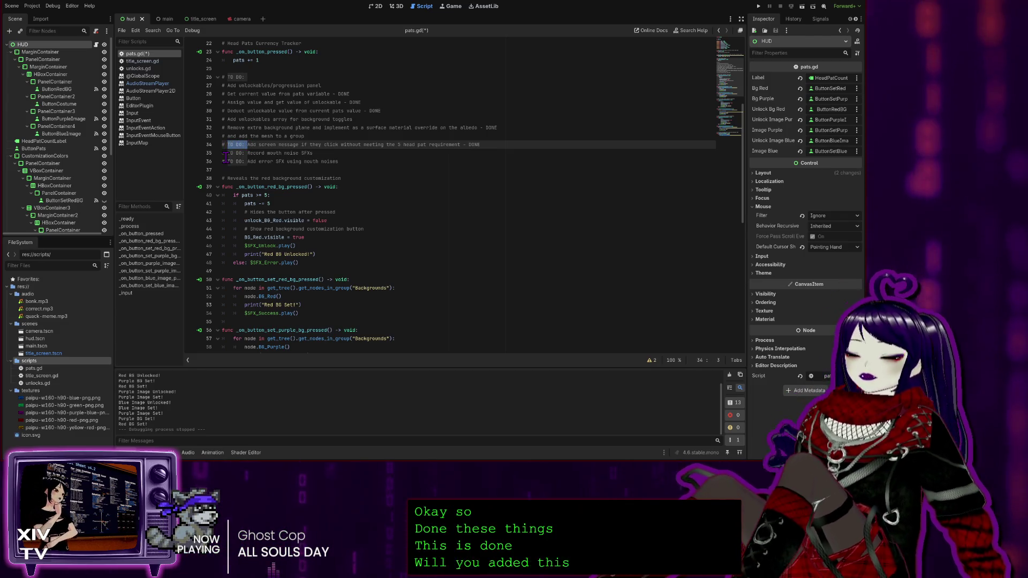
{"action": "key", "text": "Delete"}
{"action": "key", "text": "Delete"}
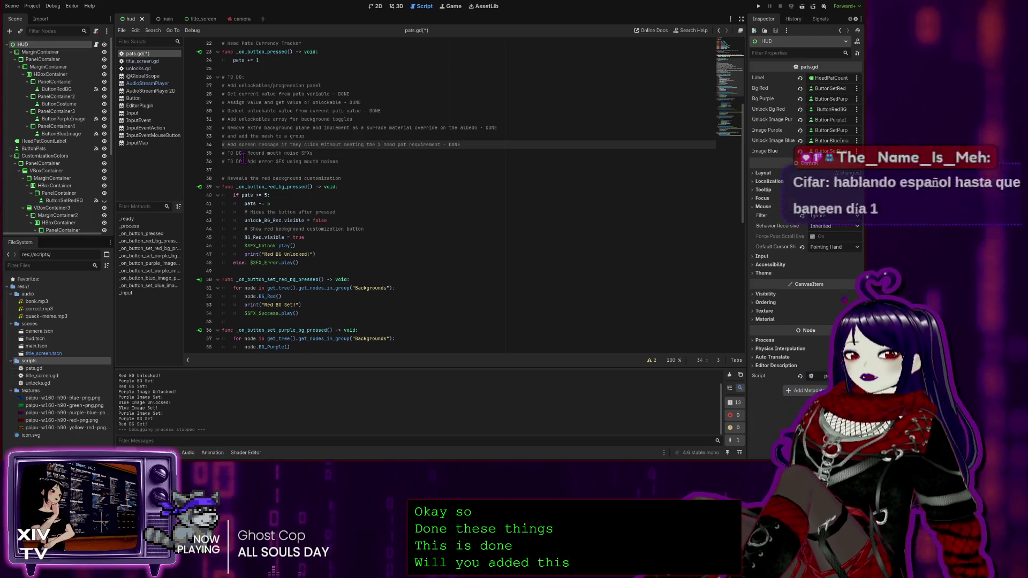
{"action": "left_click_drag", "start_coordinate": [246, 153], "coordinate": [234, 162]}
{"action": "key", "text": "Delete"}
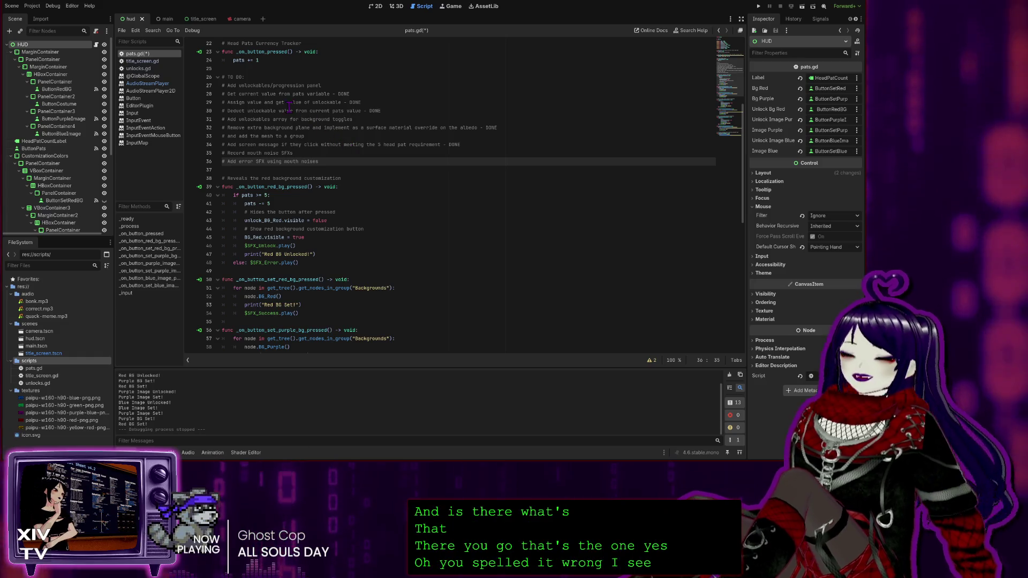
{"action": "scroll", "coordinate": [332, 231], "scroll_direction": "down", "scroll_amount": 4}
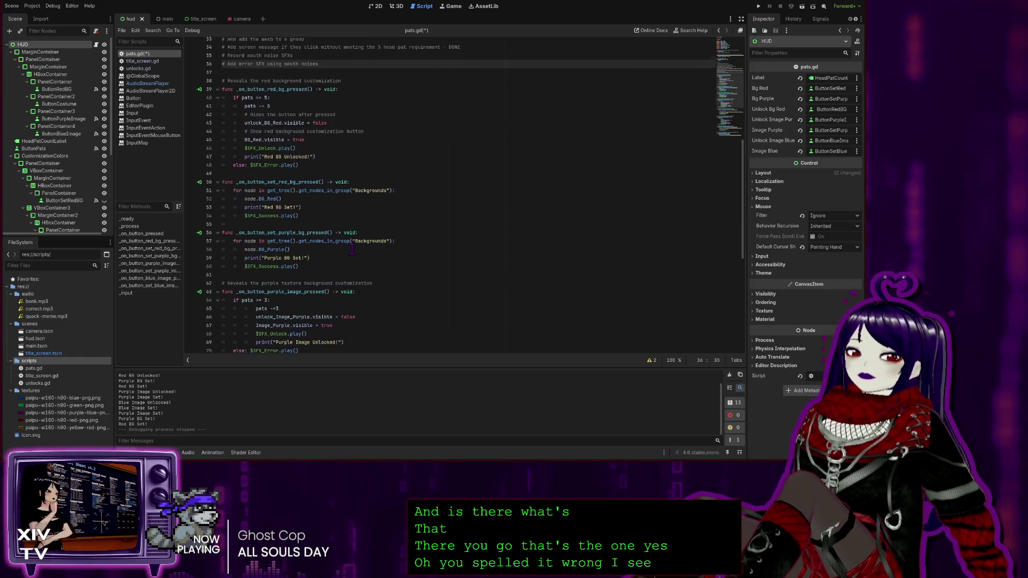
{"action": "scroll", "coordinate": [332, 231], "scroll_direction": "down", "scroll_amount": 4}
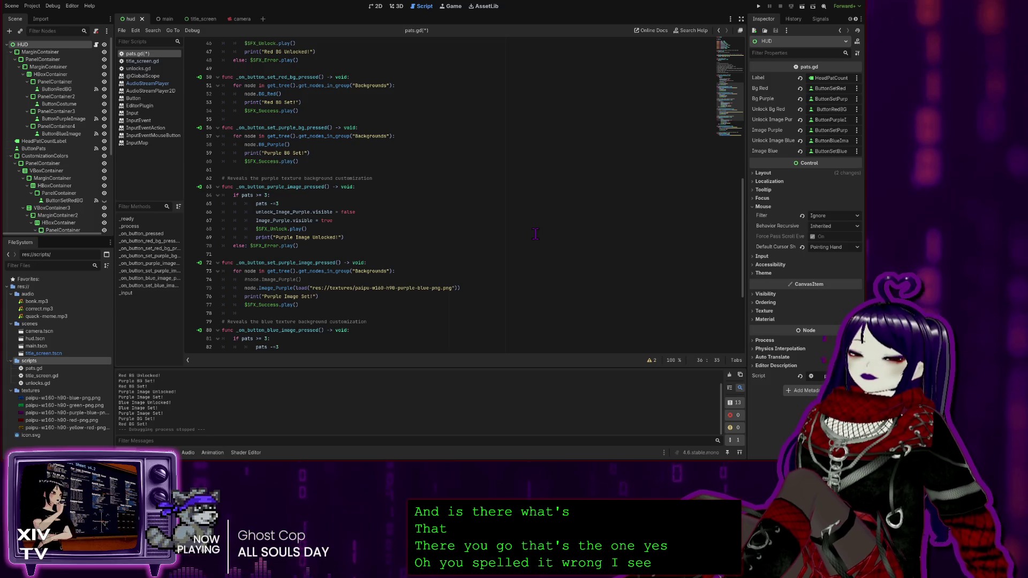
{"action": "scroll", "coordinate": [493, 244], "scroll_direction": "down", "scroll_amount": 3}
{"action": "scroll", "coordinate": [493, 243], "scroll_direction": "down", "scroll_amount": 1}
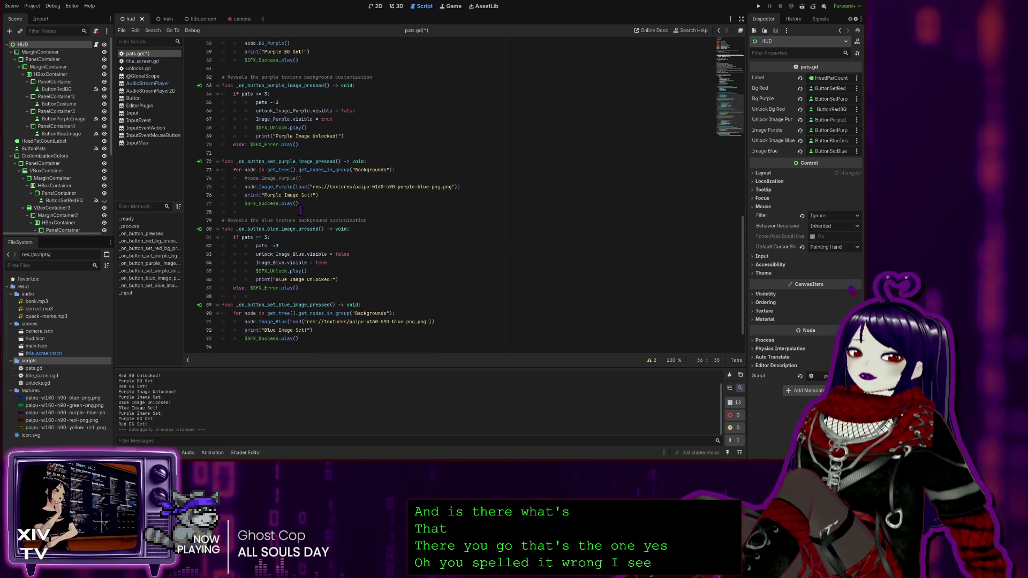
{"action": "scroll", "coordinate": [328, 128], "scroll_direction": "up", "scroll_amount": 8}
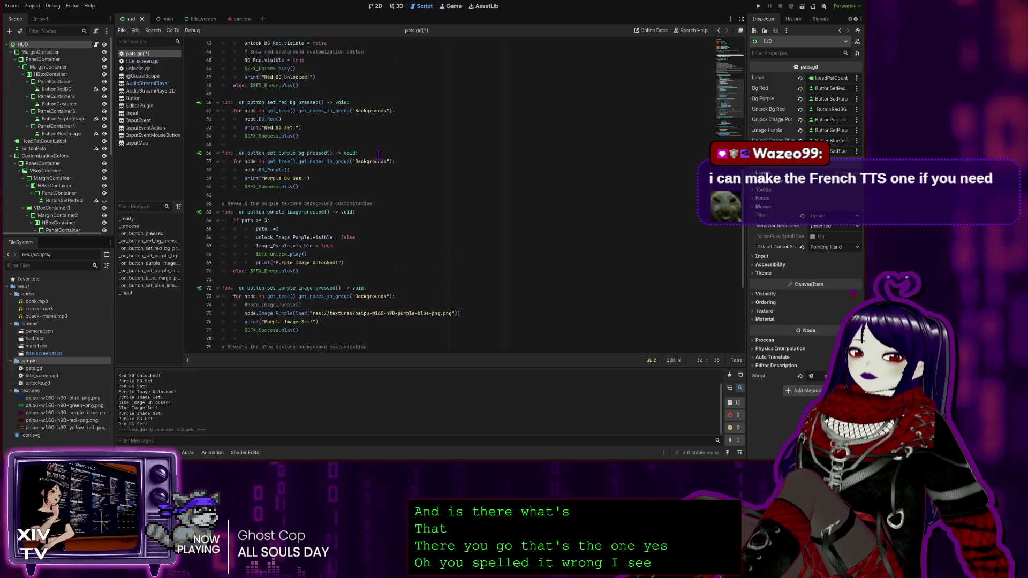
{"action": "scroll", "coordinate": [329, 128], "scroll_direction": "up", "scroll_amount": 3}
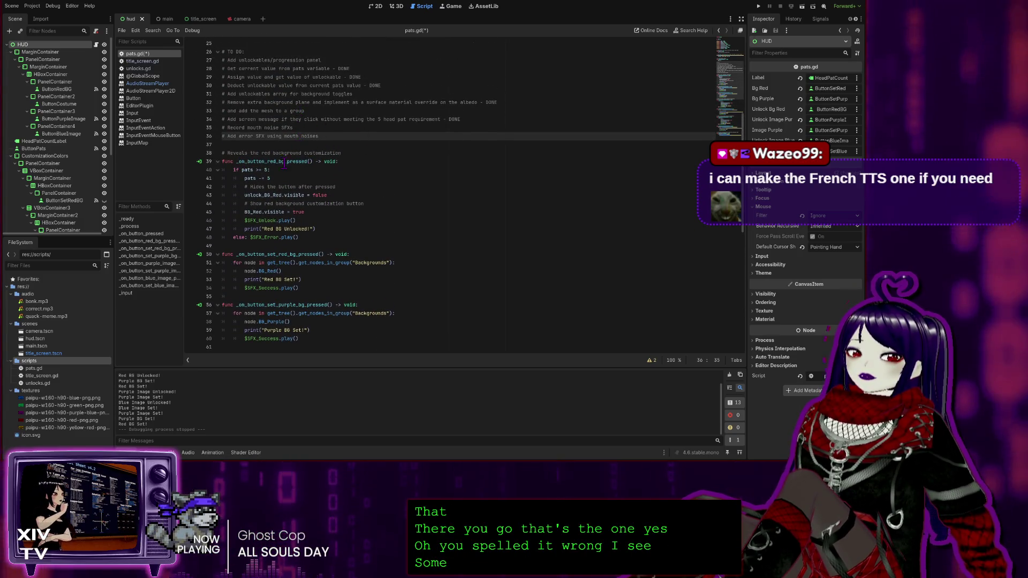
{"action": "scroll", "coordinate": [283, 154], "scroll_direction": "down", "scroll_amount": 12}
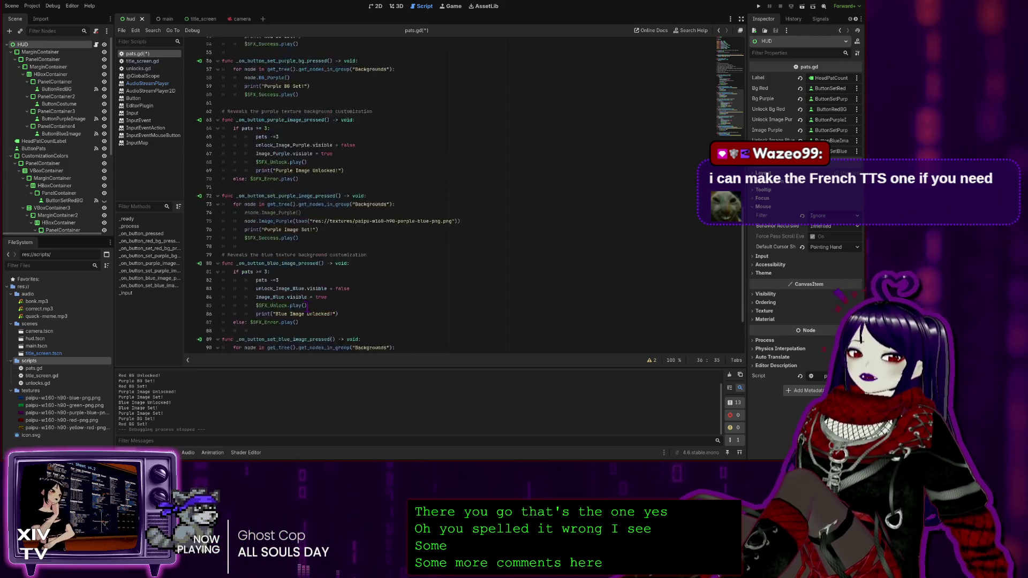
{"action": "scroll", "coordinate": [252, 161], "scroll_direction": "up", "scroll_amount": 19}
{"action": "scroll", "coordinate": [251, 161], "scroll_direction": "up", "scroll_amount": 2}
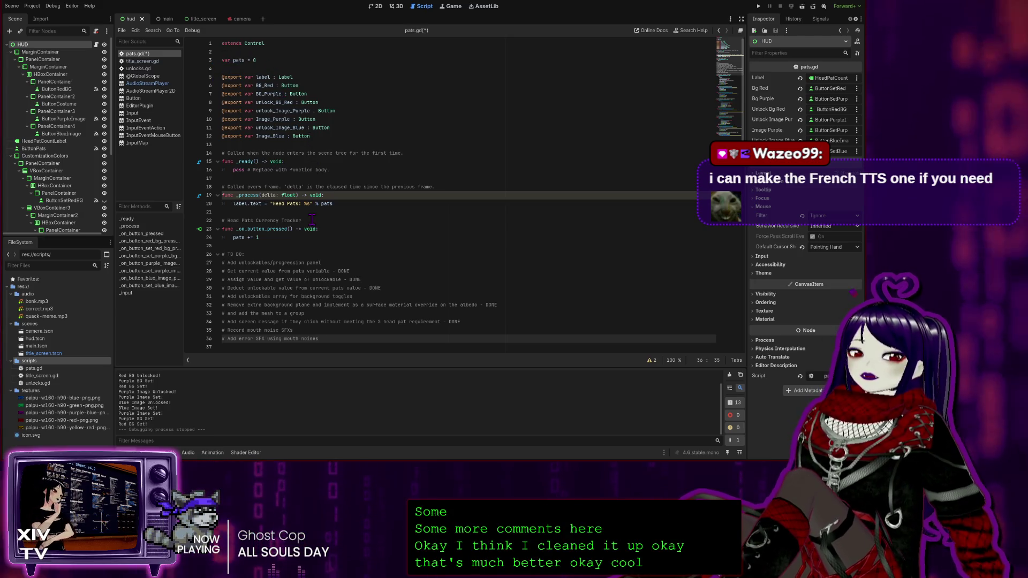
{"action": "scroll", "coordinate": [308, 217], "scroll_direction": "down", "scroll_amount": 1}
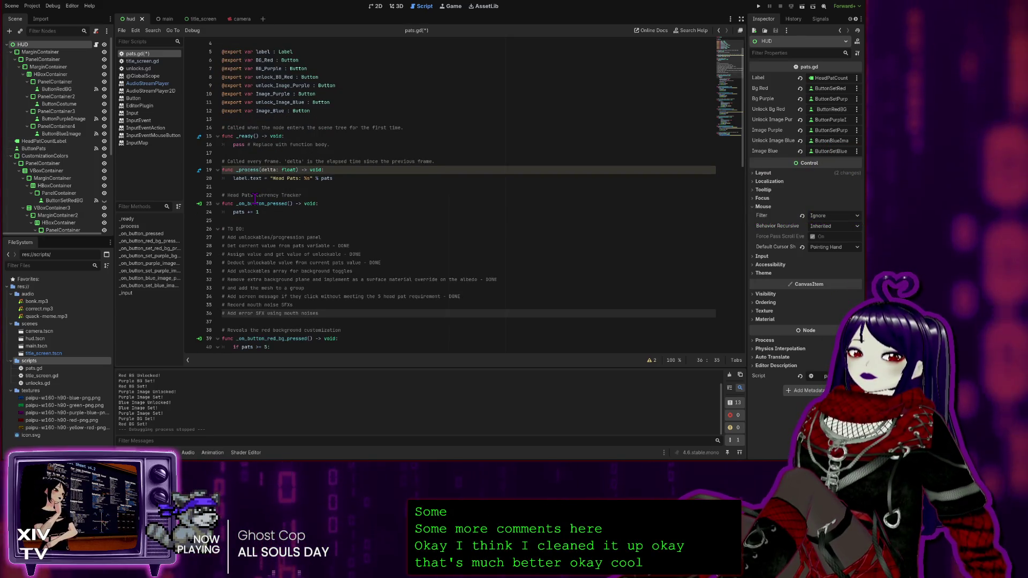
Cut the TO DO comment list and paste it at the top, above extends Control.
{"action": "mouse_move", "coordinate": [319, 313]}
{"action": "left_mouse_down"}
{"action": "mouse_move", "coordinate": [183, 296]}
{"action": "mouse_move", "coordinate": [214, 228]}
{"action": "left_mouse_up"}
{"action": "key", "text": "ctrl+c"}
{"action": "key", "text": "BackSpace"}
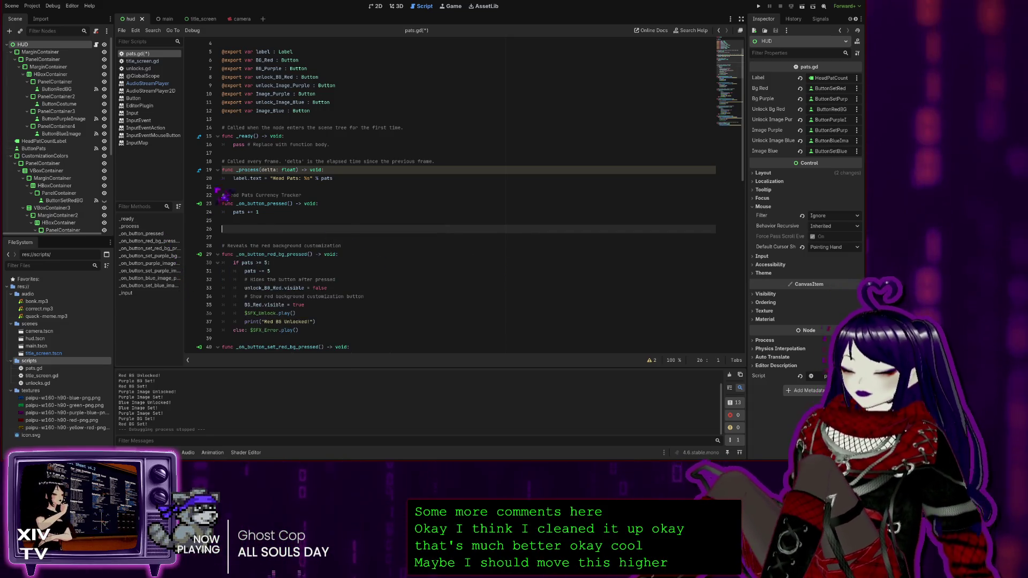
{"action": "scroll", "coordinate": [235, 133], "scroll_direction": "up", "scroll_amount": 1}
{"action": "key", "text": "ctrl+Home"}
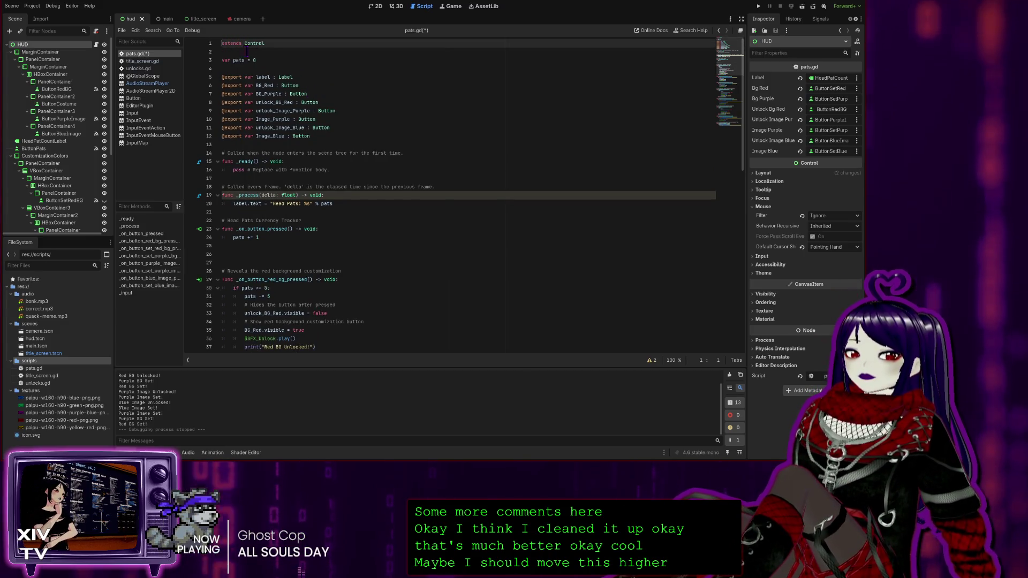
{"action": "key", "text": "Return"}
{"action": "key", "text": "Up"}
{"action": "key", "text": "ctrl+v"}
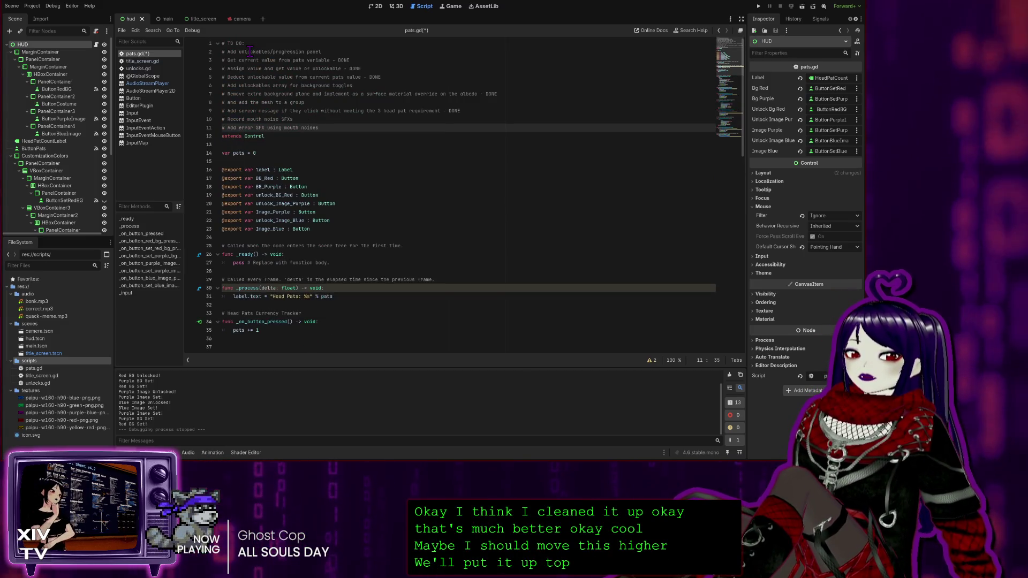
Remove the empty lines left where the TO DO list used to be.
{"action": "scroll", "coordinate": [257, 161], "scroll_direction": "down", "scroll_amount": 5}
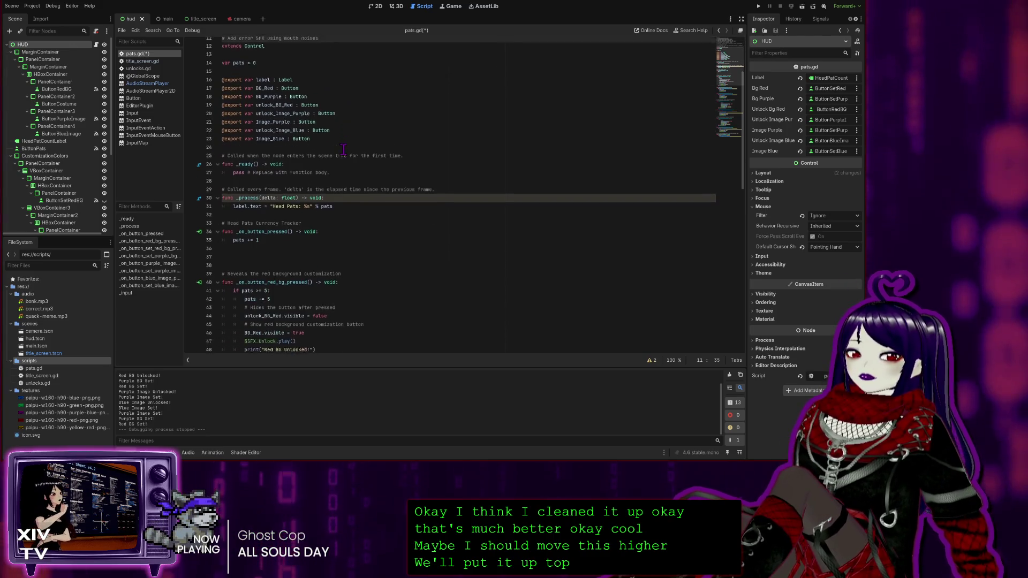
{"action": "left_click", "coordinate": [269, 212]}
{"action": "key", "text": "BackSpace"}
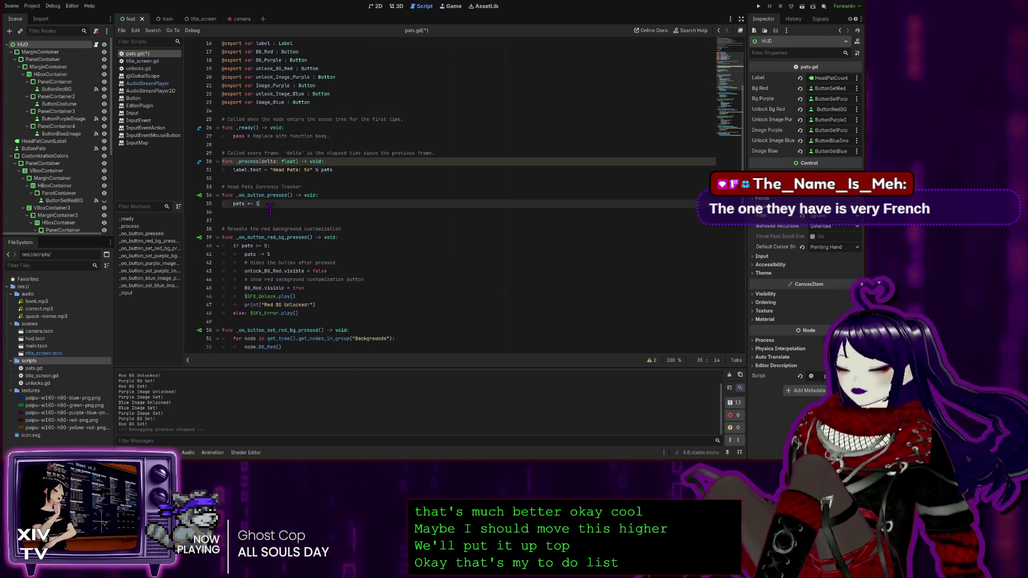
{"action": "key", "text": "Delete"}
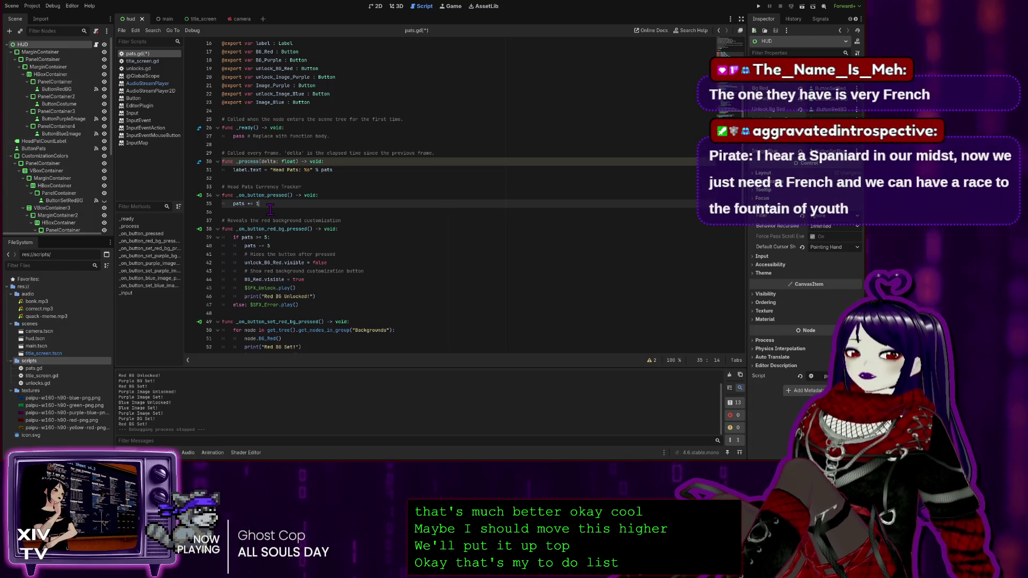
{"action": "scroll", "coordinate": [413, 210], "scroll_direction": "up", "scroll_amount": 5}
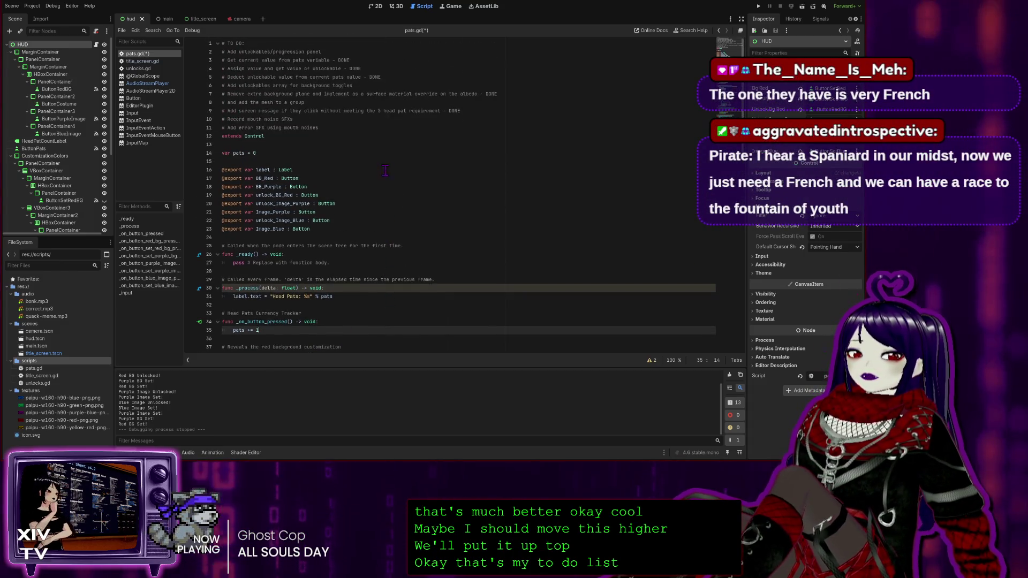
{"action": "left_click", "coordinate": [351, 127]}
{"action": "scroll", "coordinate": [371, 180], "scroll_direction": "down", "scroll_amount": 5}
{"action": "scroll", "coordinate": [371, 180], "scroll_direction": "down", "scroll_amount": 15}
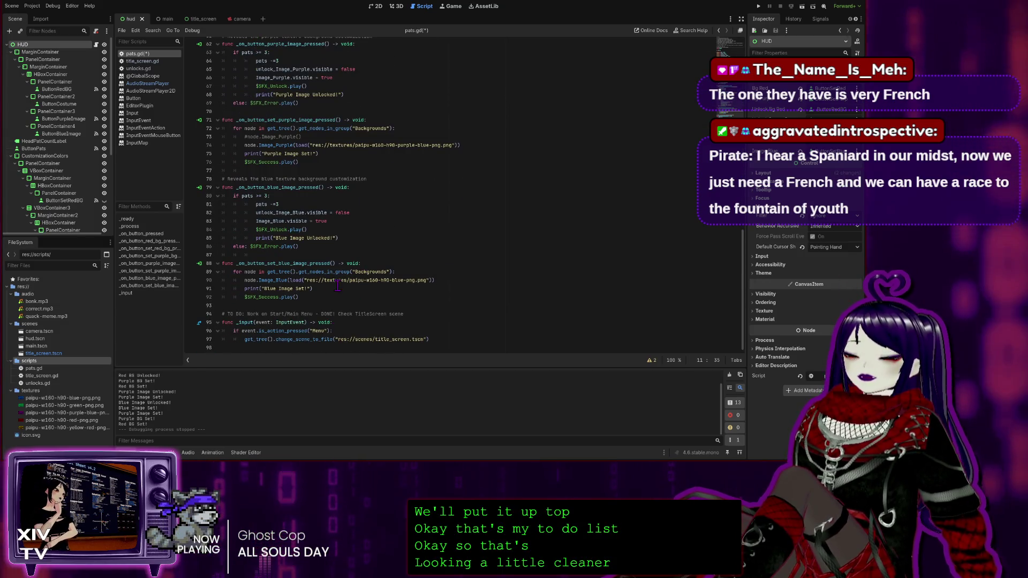
{"action": "scroll", "coordinate": [338, 286], "scroll_direction": "up", "scroll_amount": 12}
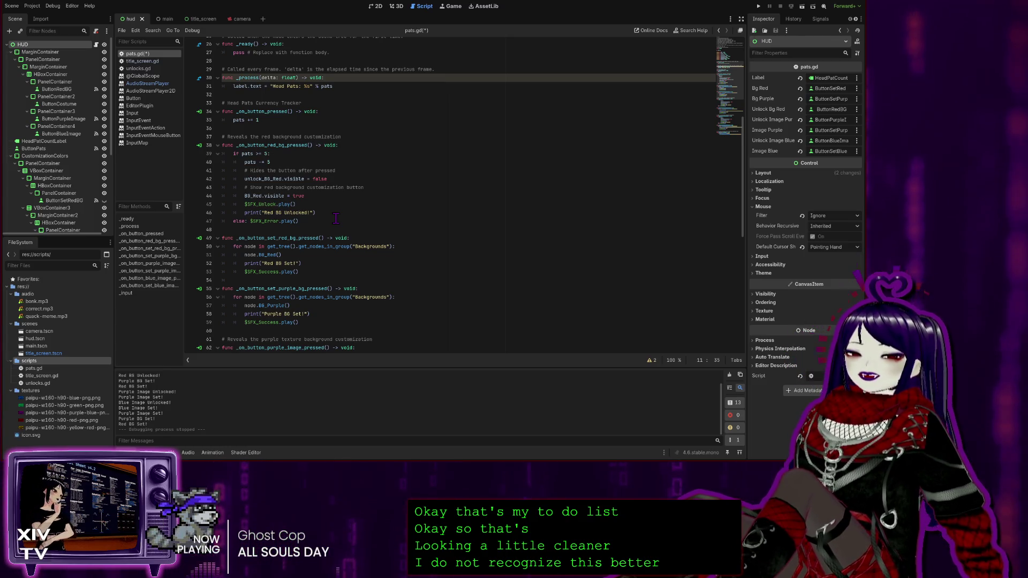
{"action": "scroll", "coordinate": [371, 175], "scroll_direction": "down", "scroll_amount": 2}
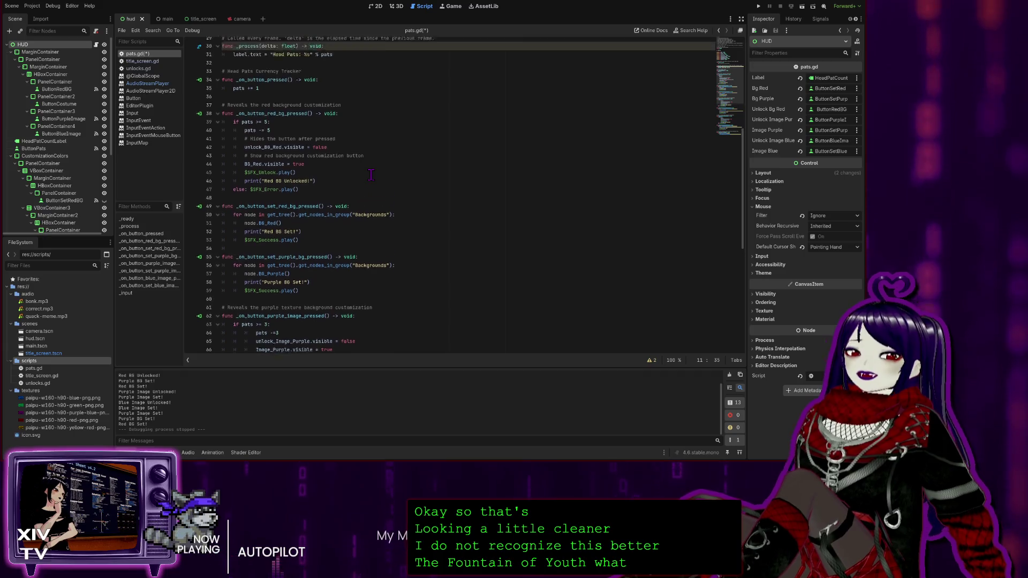
{"action": "scroll", "coordinate": [371, 175], "scroll_direction": "up", "scroll_amount": 6}
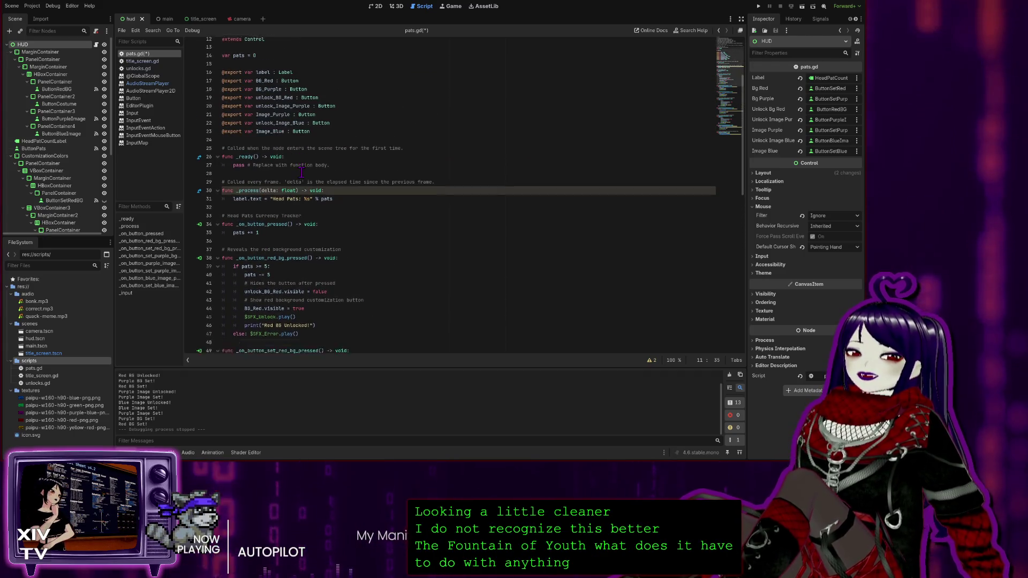
{"action": "scroll", "coordinate": [301, 171], "scroll_direction": "down", "scroll_amount": 8}
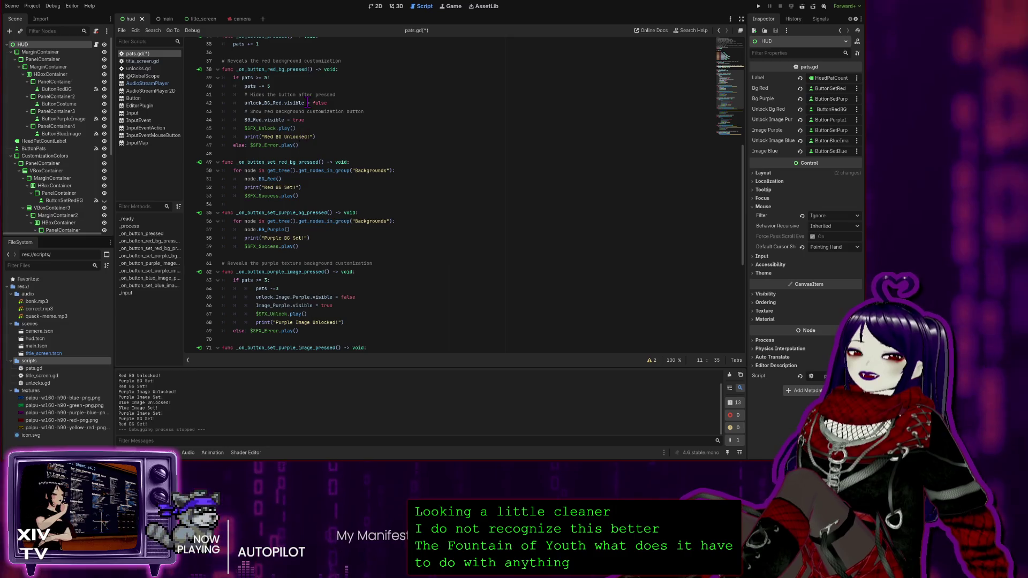
{"action": "left_click", "coordinate": [304, 69]}
{"action": "scroll", "coordinate": [359, 164], "scroll_direction": "up", "scroll_amount": 3}
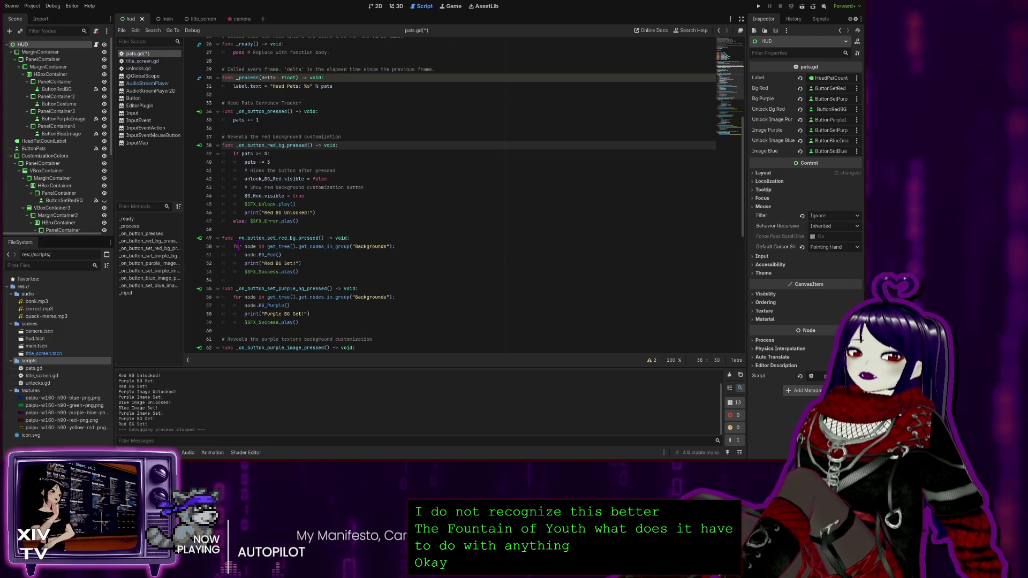
{"action": "left_click", "coordinate": [277, 230]}
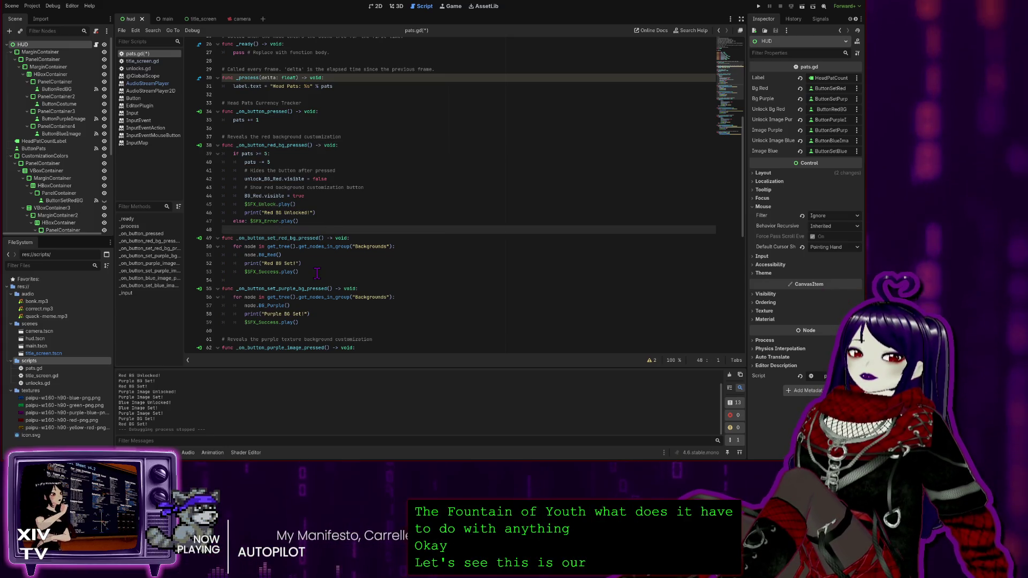
{"action": "scroll", "coordinate": [334, 266], "scroll_direction": "down", "scroll_amount": 2}
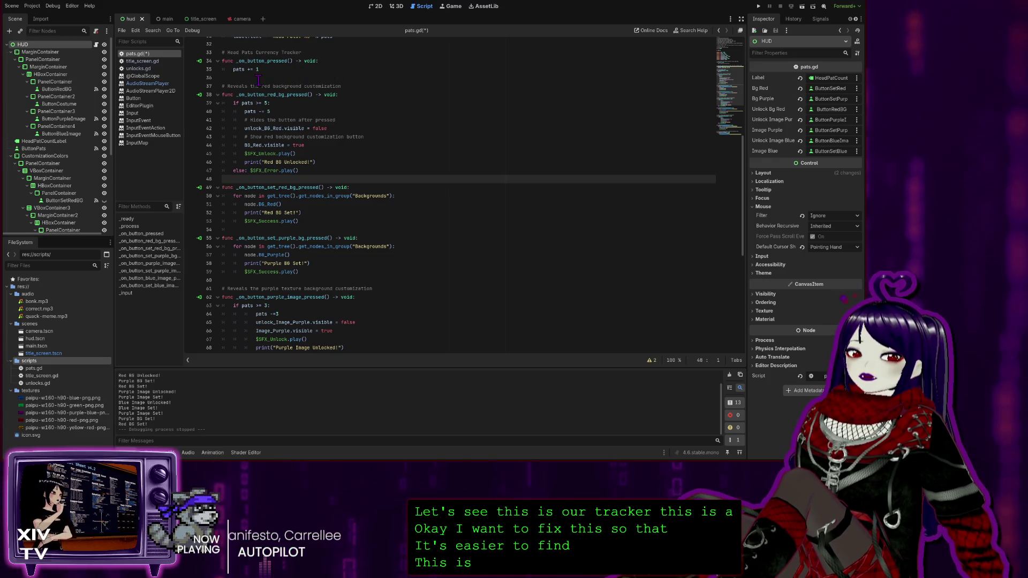
{"action": "left_click", "coordinate": [227, 86]}
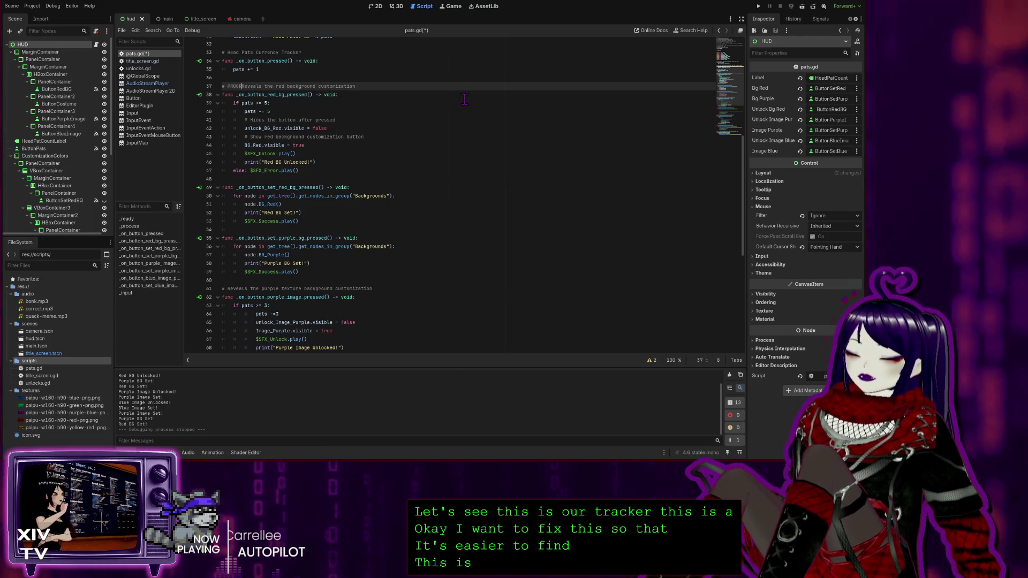
Make the red background comment read '# PROGRESSION TRACKER: Reveals the red background customization'.
{"action": "type", "text": "ESSION TRACKER"}
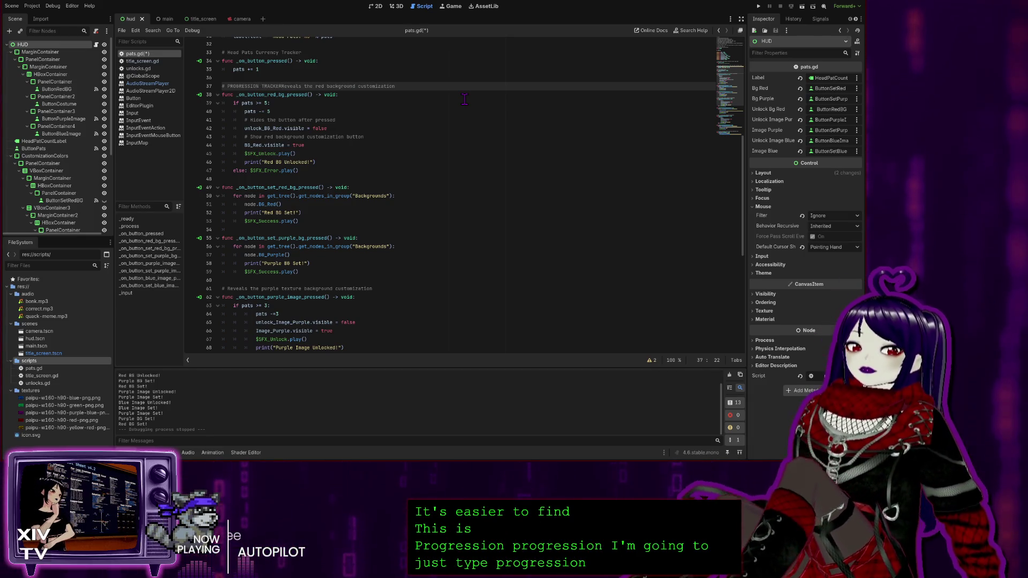
{"action": "key", "text": "Return"}
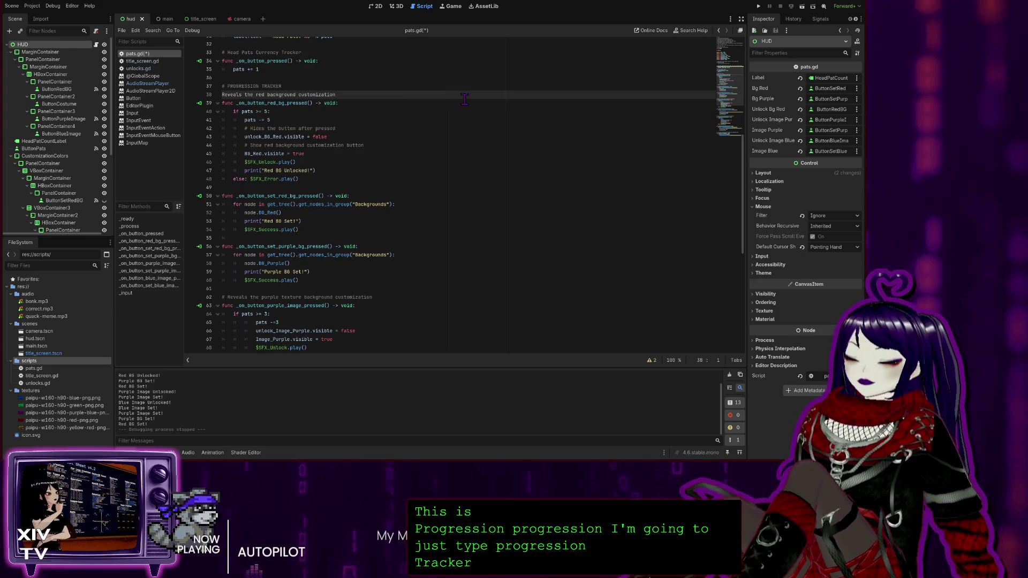
{"action": "type", "text": "#"}
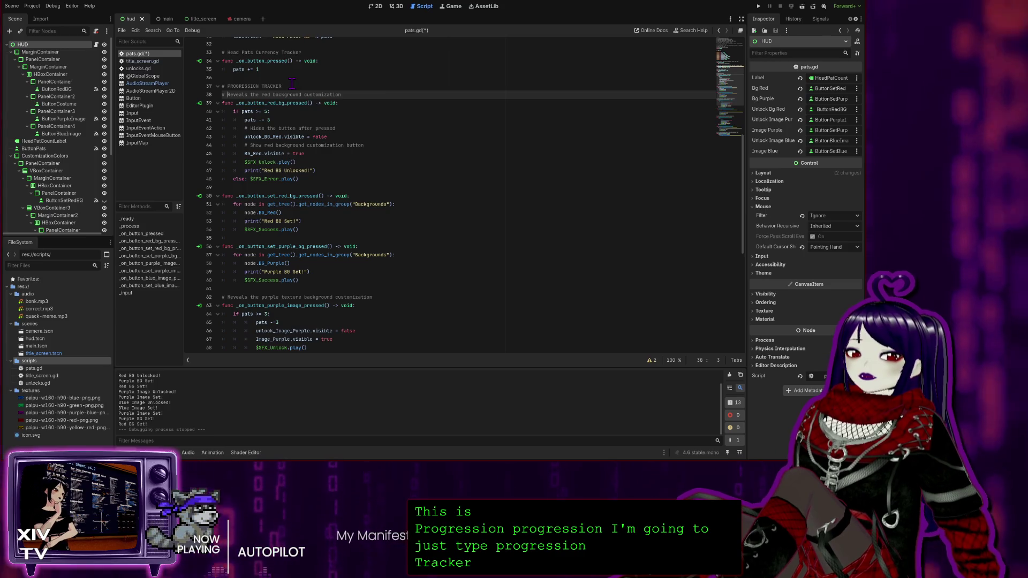
{"action": "left_click", "coordinate": [300, 85]}
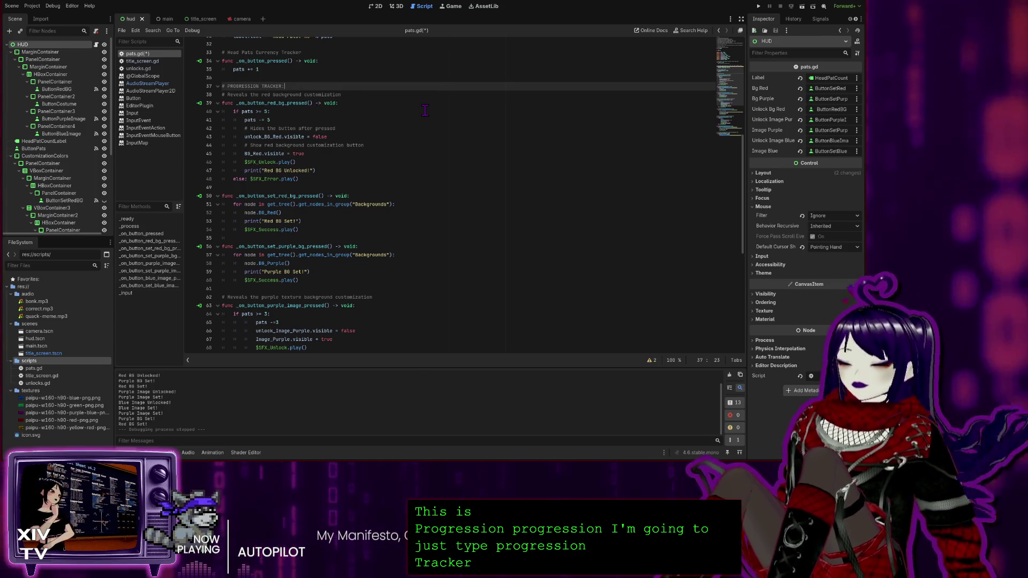
{"action": "type", "text": ":"}
{"action": "key", "text": "Delete"}
{"action": "key", "text": "Delete"}
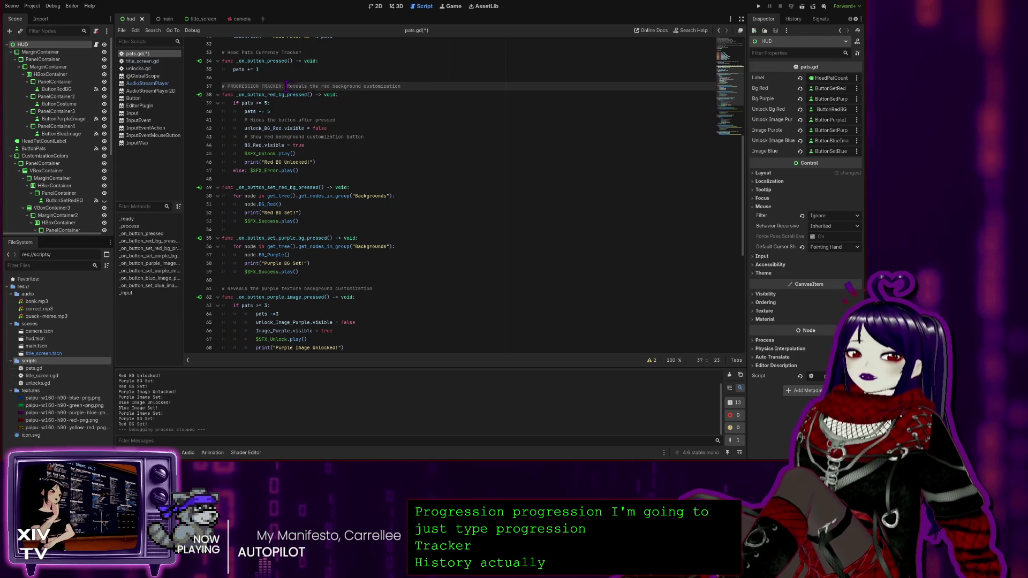
Paste the PROGRESSION TRACKER label into the purple image's comment.
{"action": "left_click_drag", "start_coordinate": [262, 84], "coordinate": [229, 85]}
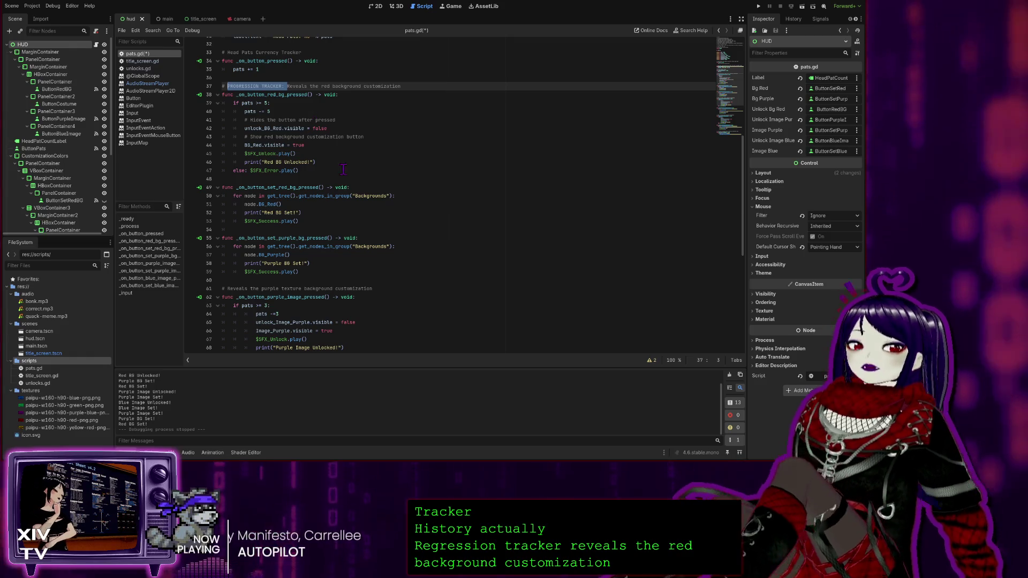
{"action": "scroll", "coordinate": [363, 221], "scroll_direction": "down", "scroll_amount": 1}
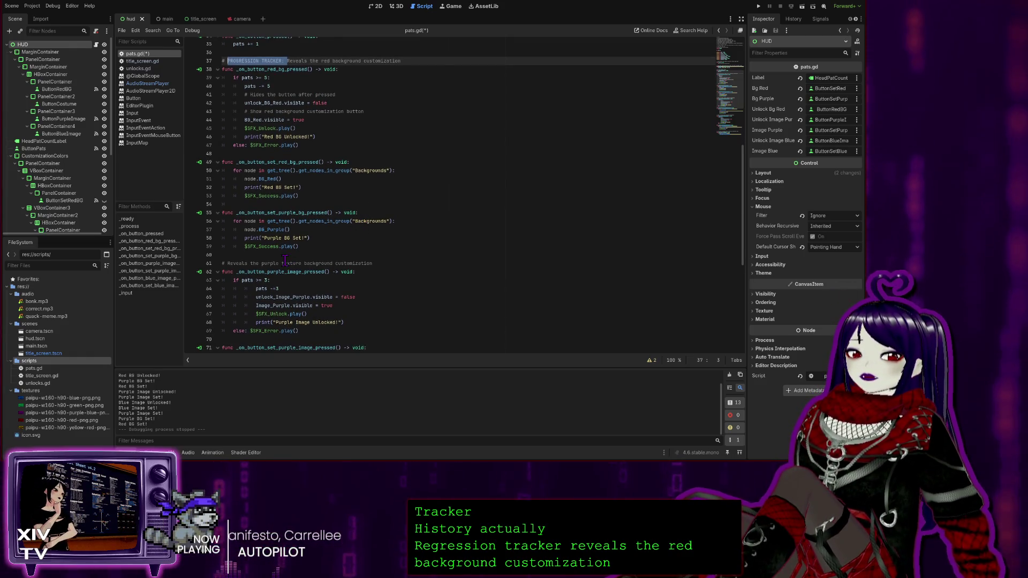
{"action": "left_click", "coordinate": [229, 264]}
{"action": "key", "text": "ctrl+v"}
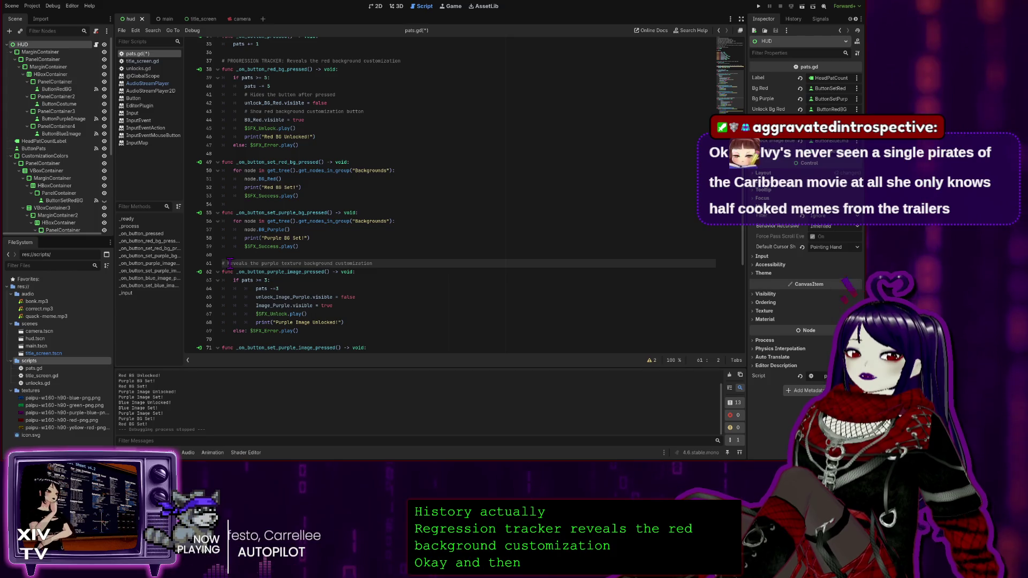
Cut the purple-image unlock function and its comment from pats.gd.
{"action": "scroll", "coordinate": [445, 276], "scroll_direction": "down", "scroll_amount": 4}
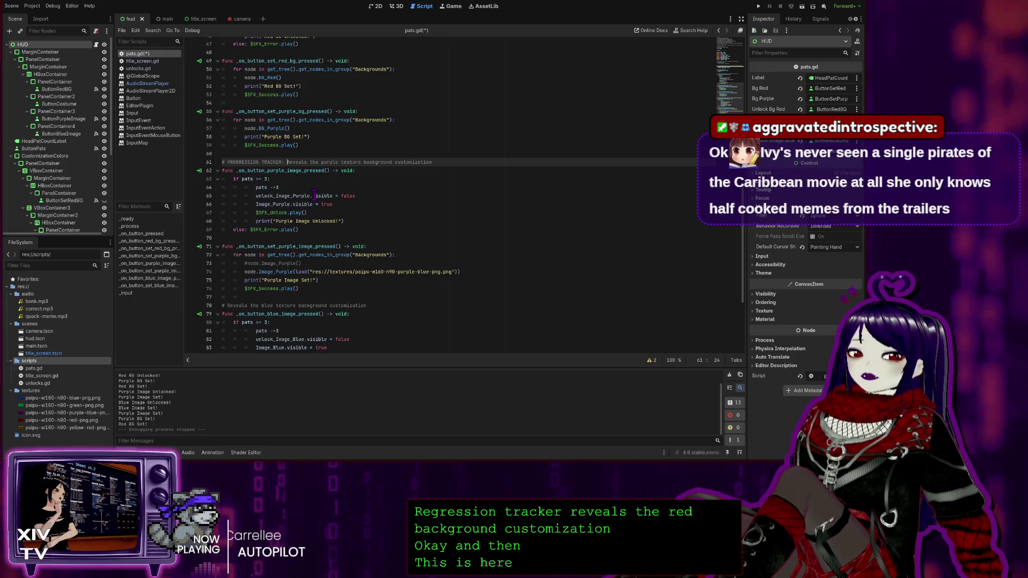
{"action": "scroll", "coordinate": [315, 196], "scroll_direction": "down", "scroll_amount": 1}
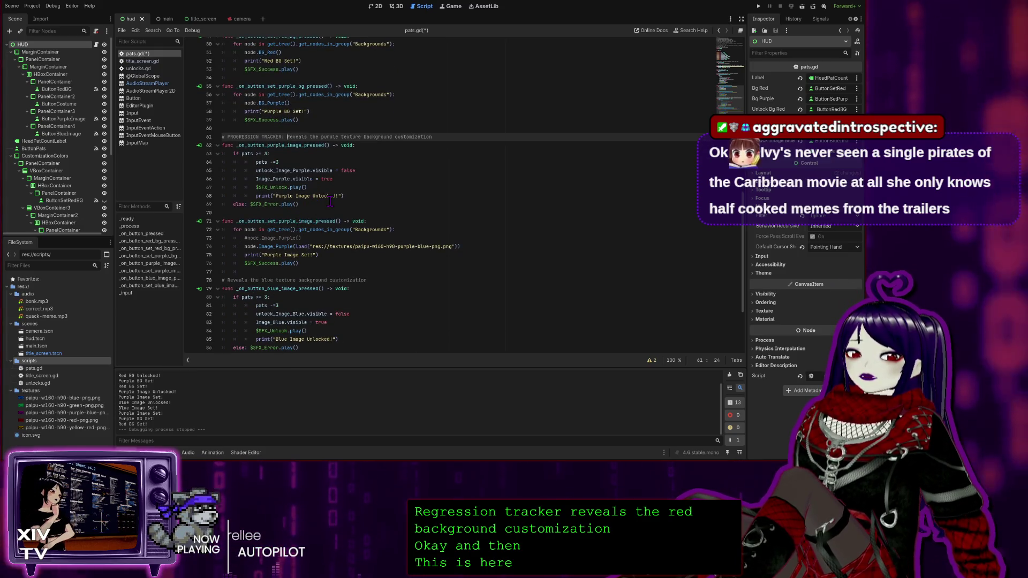
{"action": "scroll", "coordinate": [313, 241], "scroll_direction": "up", "scroll_amount": 2}
{"action": "mouse_move", "coordinate": [310, 253]}
{"action": "left_mouse_down"}
{"action": "mouse_move", "coordinate": [231, 251]}
{"action": "mouse_move", "coordinate": [221, 187]}
{"action": "left_mouse_up"}
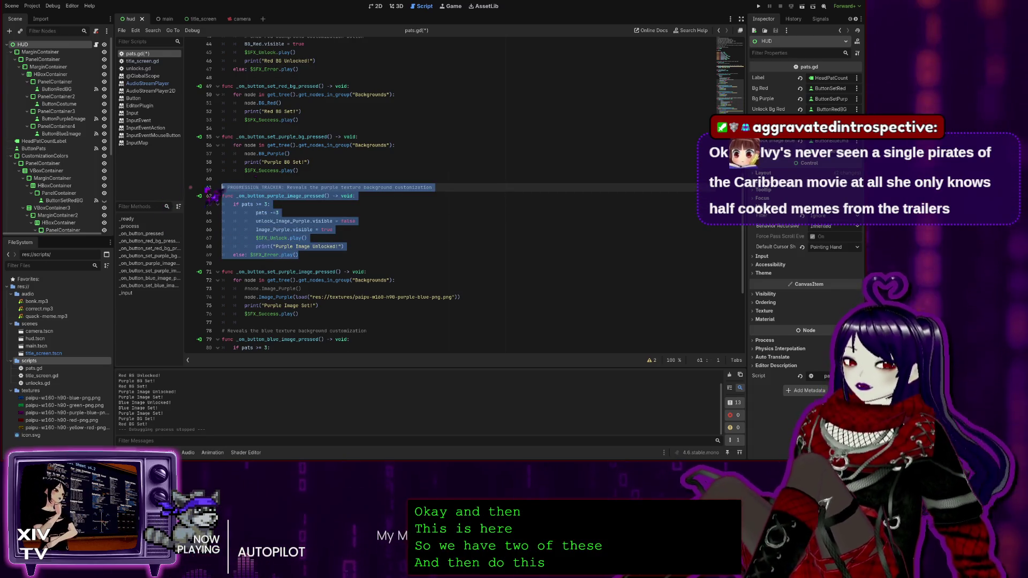
{"action": "key", "text": "BackSpace"}
Add a blank line after the red background unlock function and switch to the HUD's 2D view.
{"action": "scroll", "coordinate": [326, 172], "scroll_direction": "up", "scroll_amount": 4}
{"action": "left_click", "coordinate": [328, 171]}
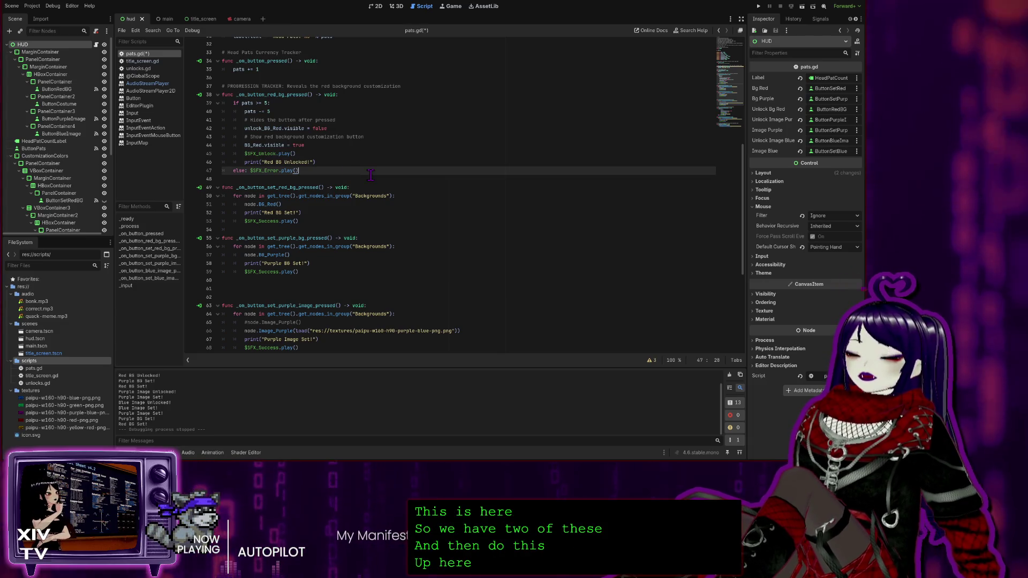
{"action": "key", "text": "Return"}
{"action": "key", "text": "ctrl+F1"}
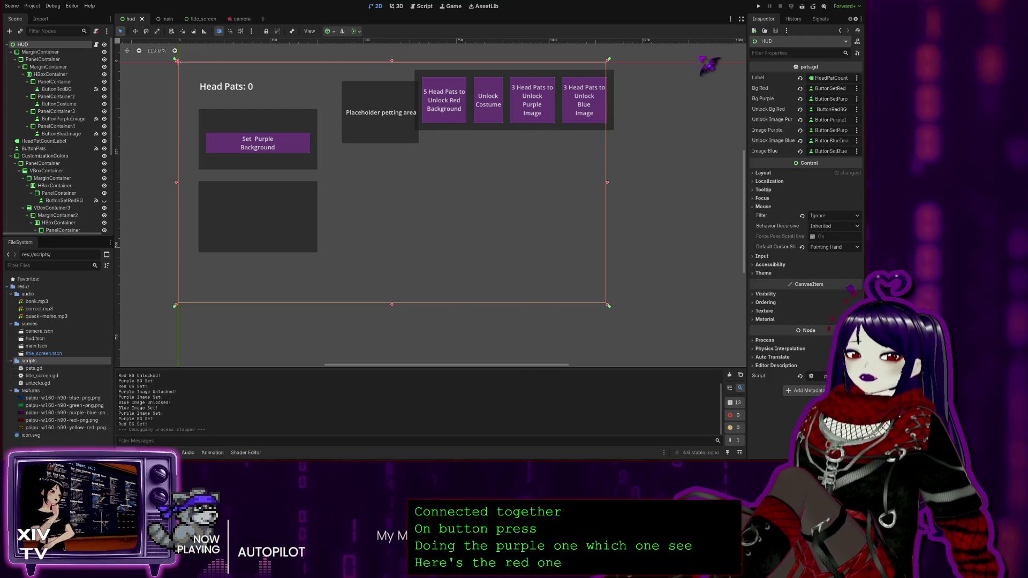
Delete the leftover empty line 72 below the pasted purple-image unlock function in pats.gd.
{"action": "left_click", "coordinate": [423, 6]}
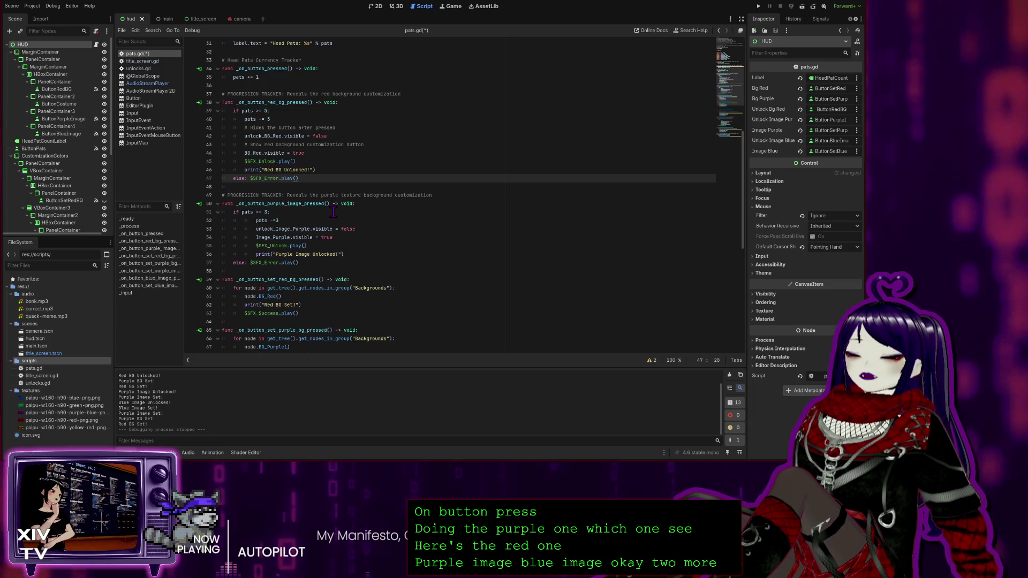
{"action": "scroll", "coordinate": [333, 212], "scroll_direction": "down", "scroll_amount": 5}
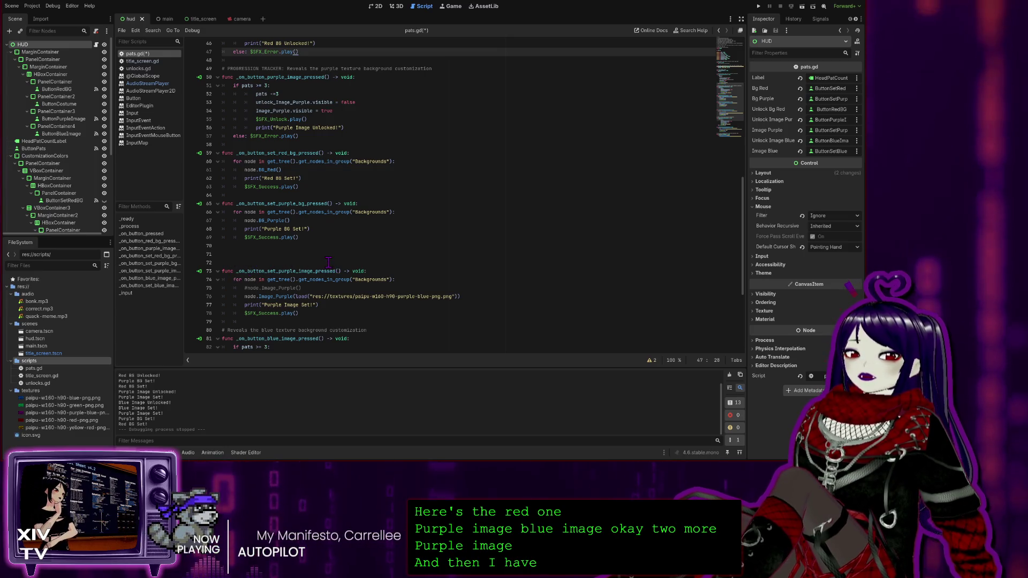
{"action": "left_click", "coordinate": [290, 263]}
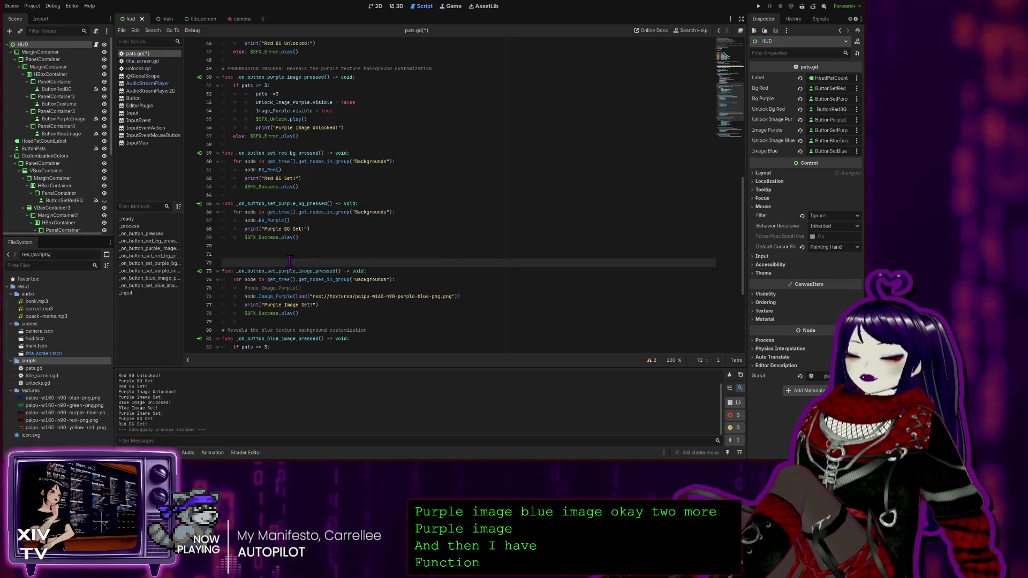
{"action": "key", "text": "BackSpace"}
{"action": "key", "text": "BackSpace"}
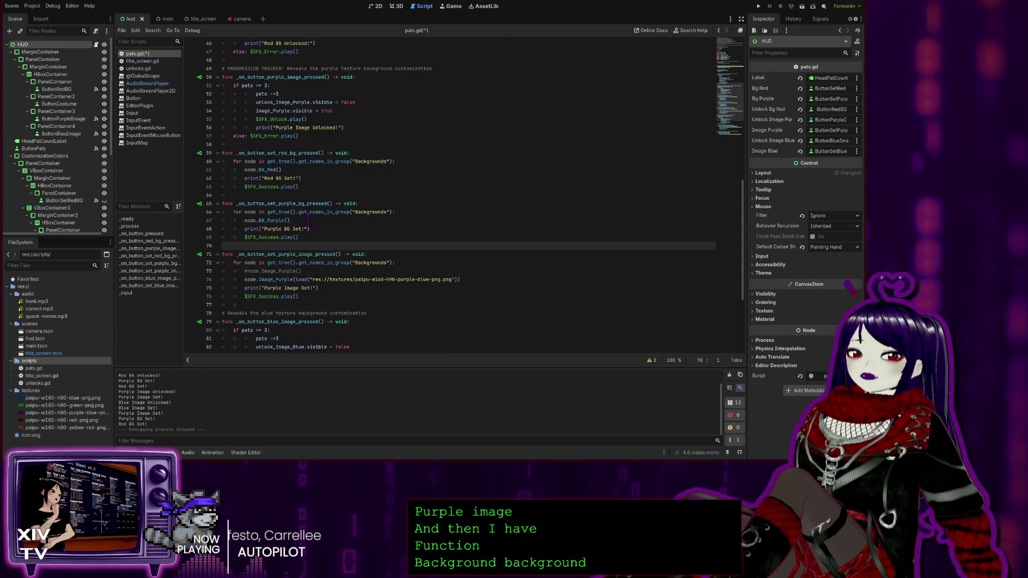
Select the blue-image unlock function together with its comment.
{"action": "scroll", "coordinate": [303, 109], "scroll_direction": "down", "scroll_amount": 3}
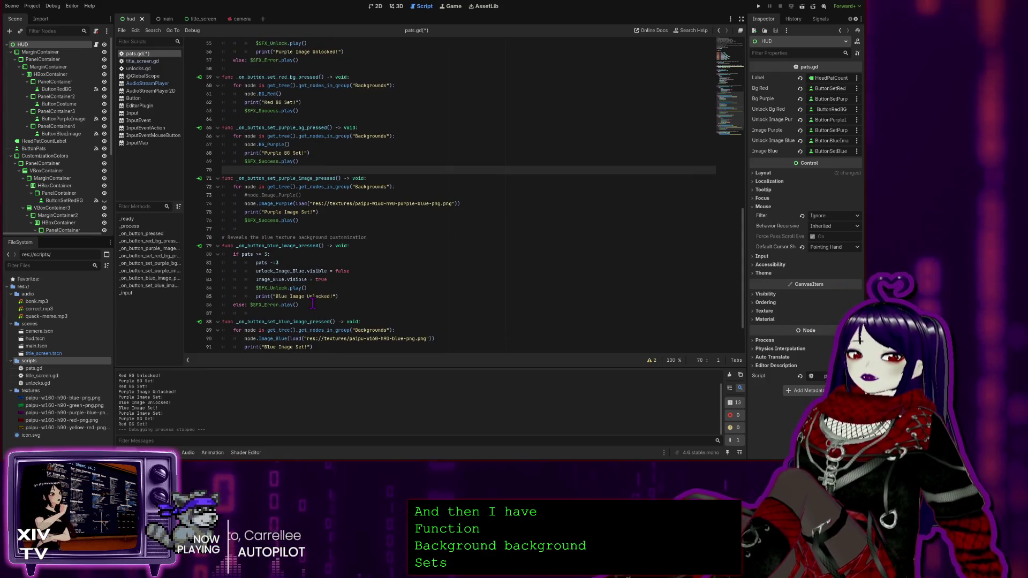
{"action": "scroll", "coordinate": [309, 279], "scroll_direction": "down", "scroll_amount": 2}
{"action": "mouse_move", "coordinate": [306, 254]}
{"action": "left_mouse_down"}
{"action": "mouse_move", "coordinate": [180, 221]}
{"action": "mouse_move", "coordinate": [176, 189]}
{"action": "left_mouse_up"}
{"action": "key", "text": "ctrl+c"}
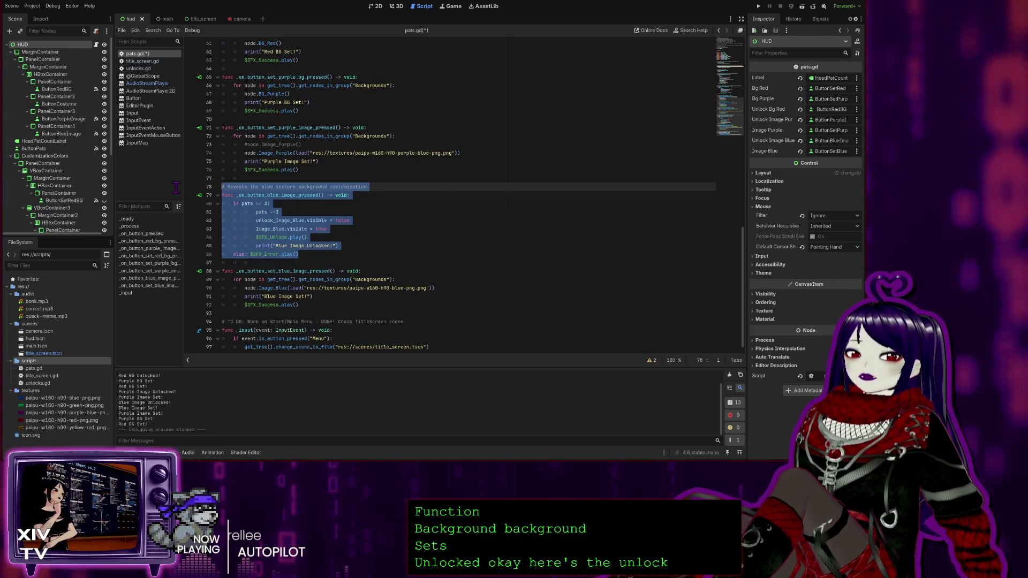
Cut the blue-image unlock function and paste it directly after the purple-image function.
{"action": "key", "text": "BackSpace"}
{"action": "key", "text": "BackSpace"}
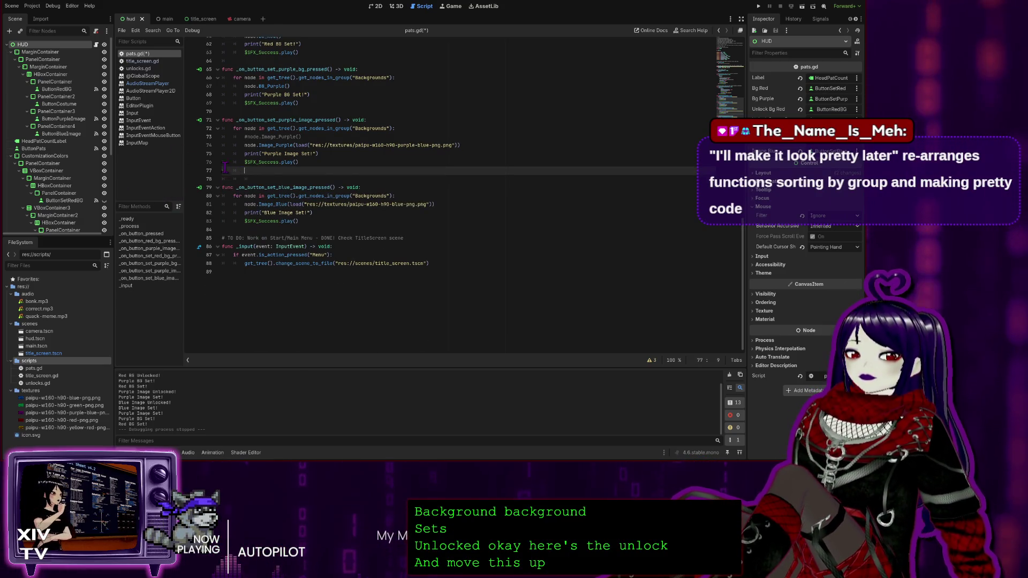
{"action": "left_click_drag", "start_coordinate": [256, 179], "coordinate": [257, 173]}
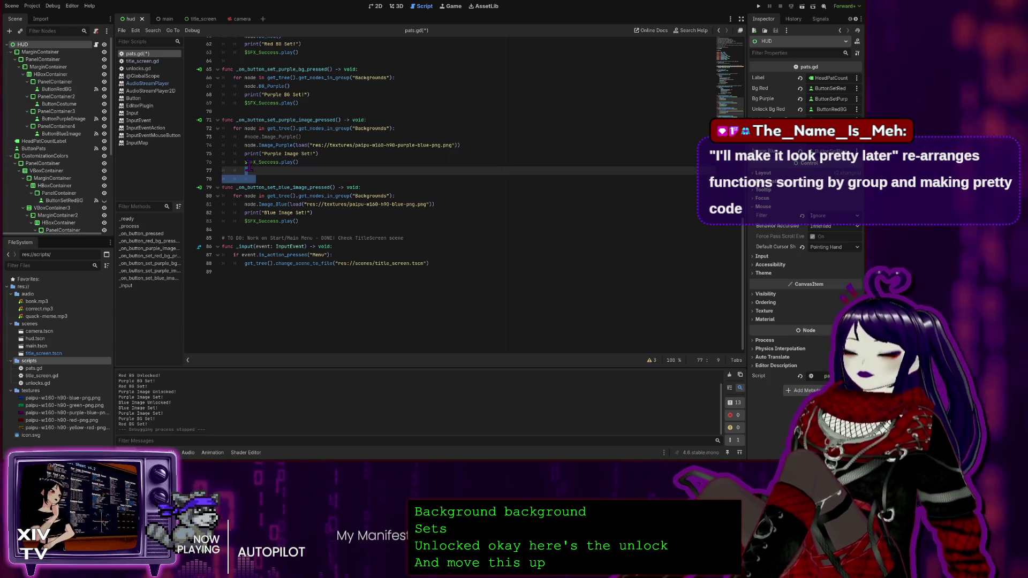
{"action": "scroll", "coordinate": [269, 300], "scroll_direction": "up", "scroll_amount": 10}
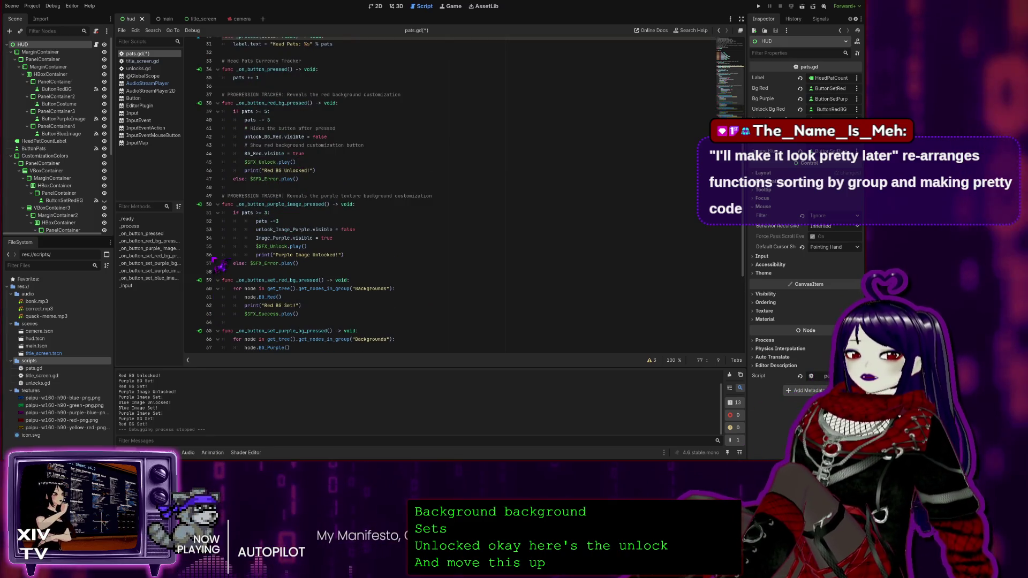
{"action": "left_click", "coordinate": [226, 272]}
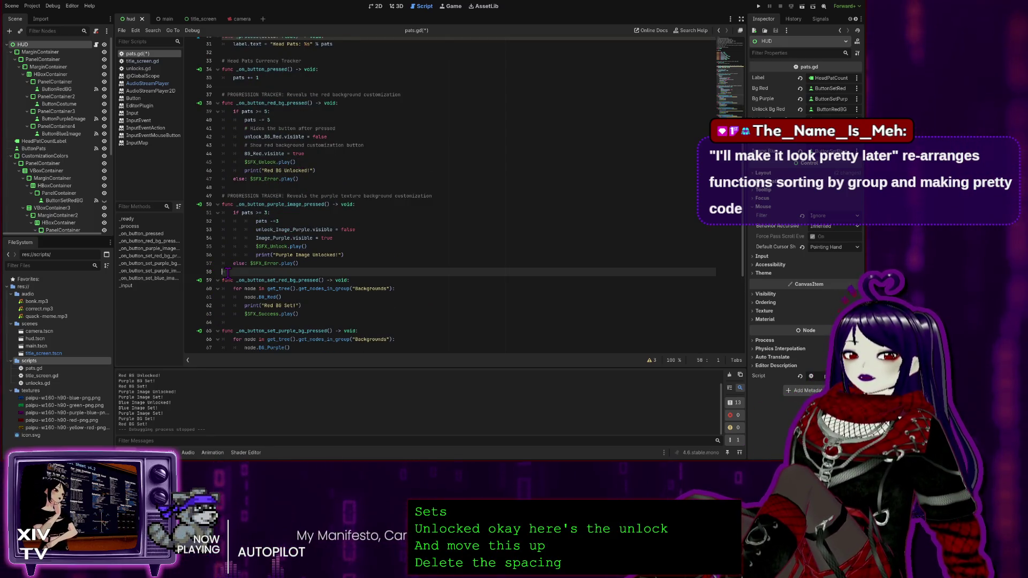
{"action": "key", "text": "ctrl+v"}
{"action": "key", "text": "Return"}
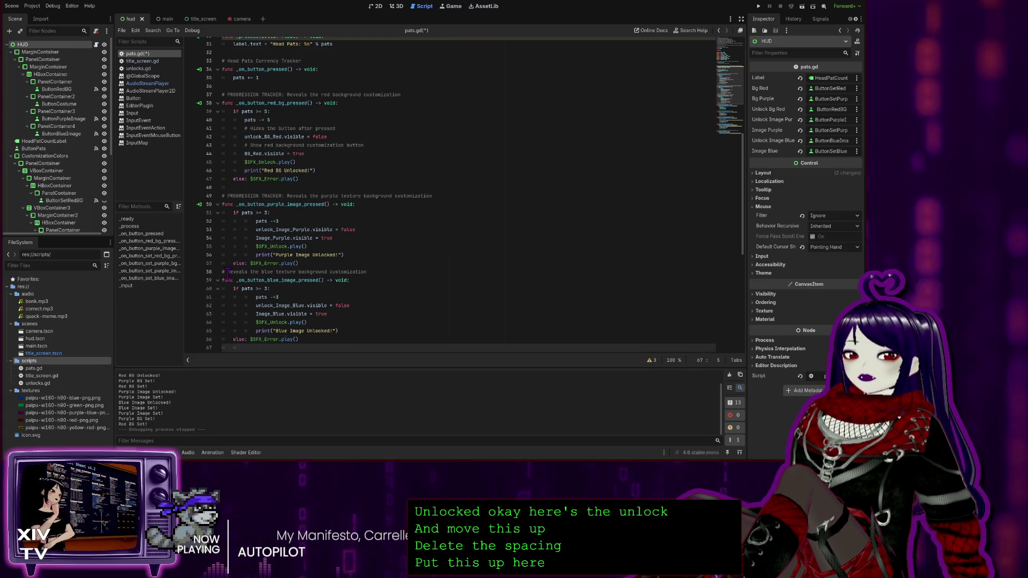
Add a blank line above the blue function and prefix its comment with 'PROGRESSION TRACKER: '.
{"action": "scroll", "coordinate": [297, 250], "scroll_direction": "down", "scroll_amount": 1}
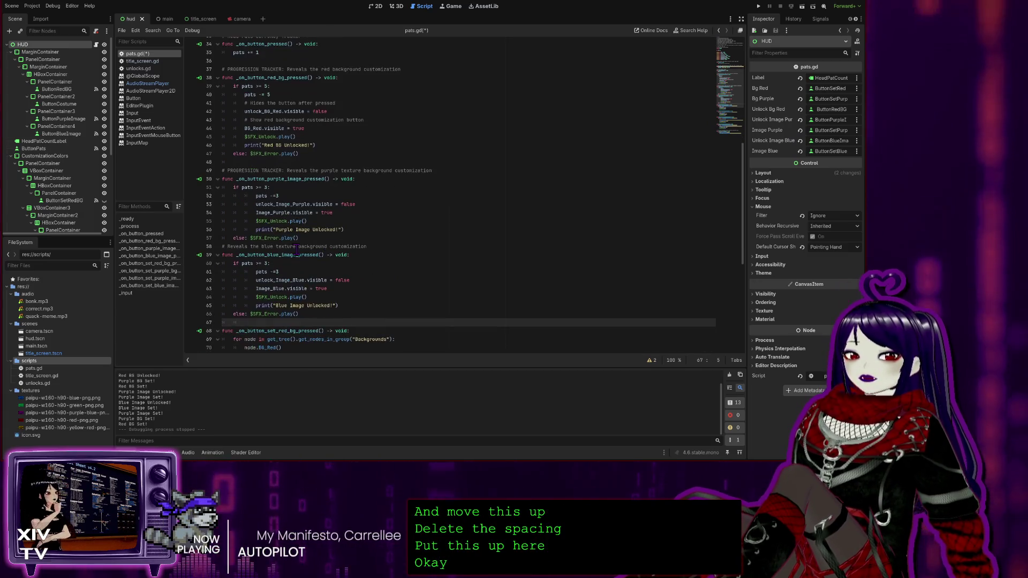
{"action": "left_click", "coordinate": [223, 247]}
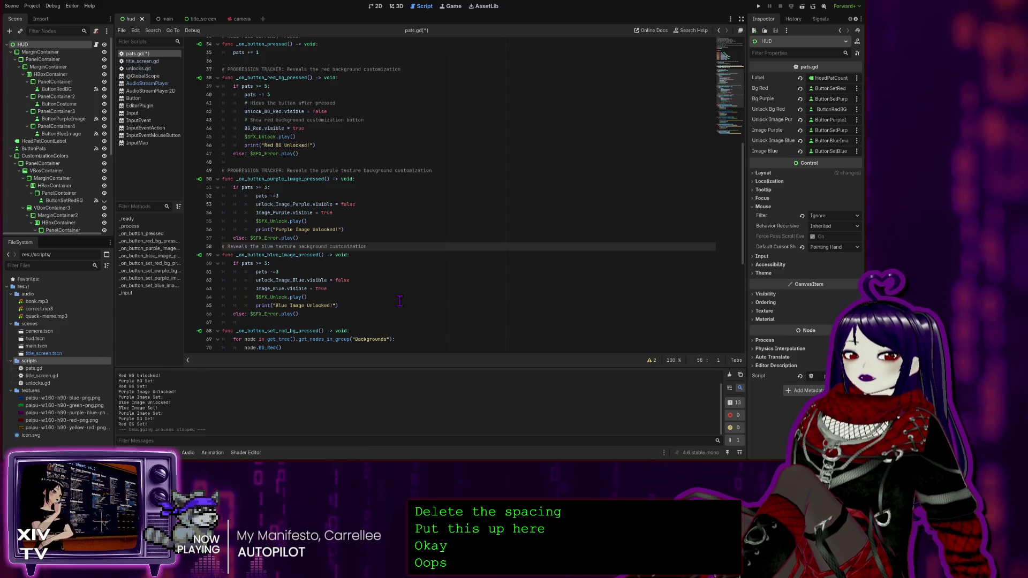
{"action": "key", "text": "Return"}
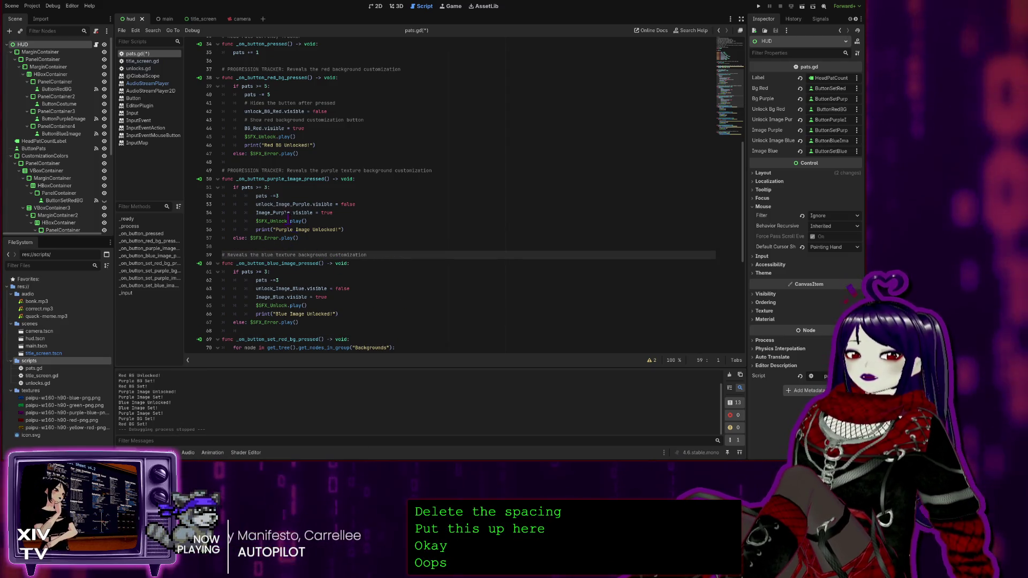
{"action": "left_click_drag", "start_coordinate": [287, 170], "coordinate": [228, 170]}
{"action": "key", "text": "ctrl+c"}
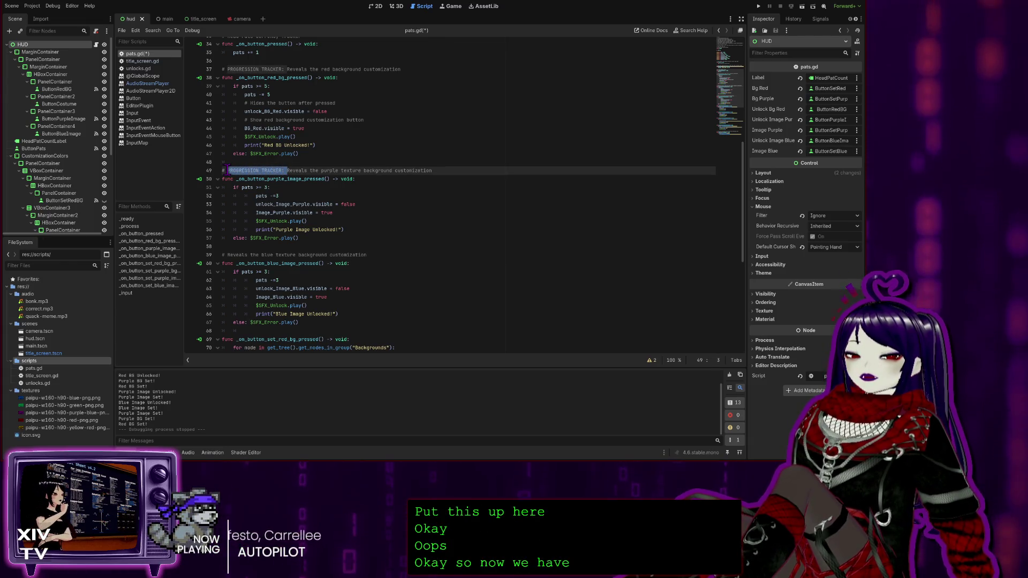
{"action": "left_click", "coordinate": [228, 253]}
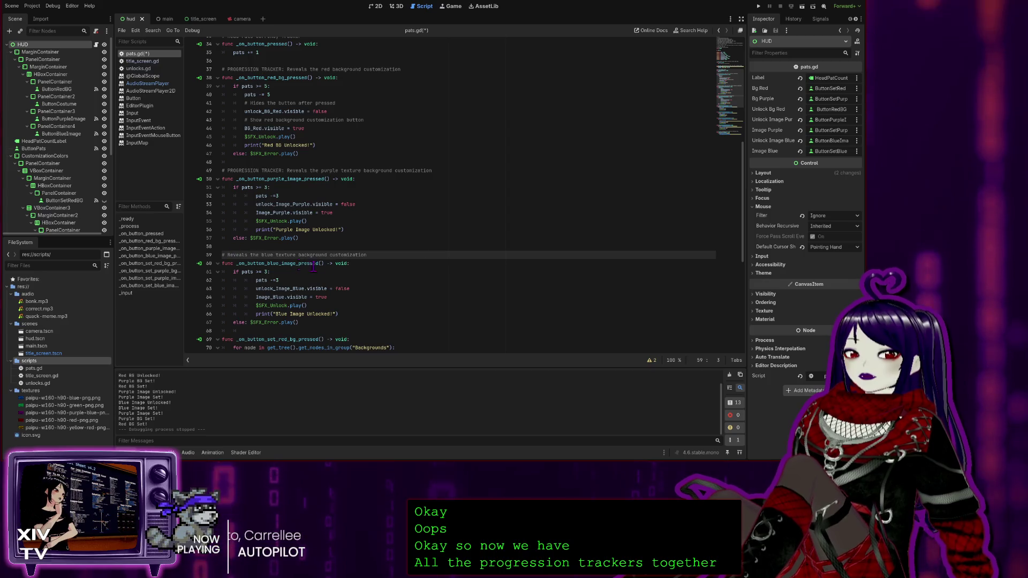
{"action": "key", "text": "ctrl+v"}
{"action": "left_click", "coordinate": [542, 248]}
{"action": "scroll", "coordinate": [334, 298], "scroll_direction": "down", "scroll_amount": 3}
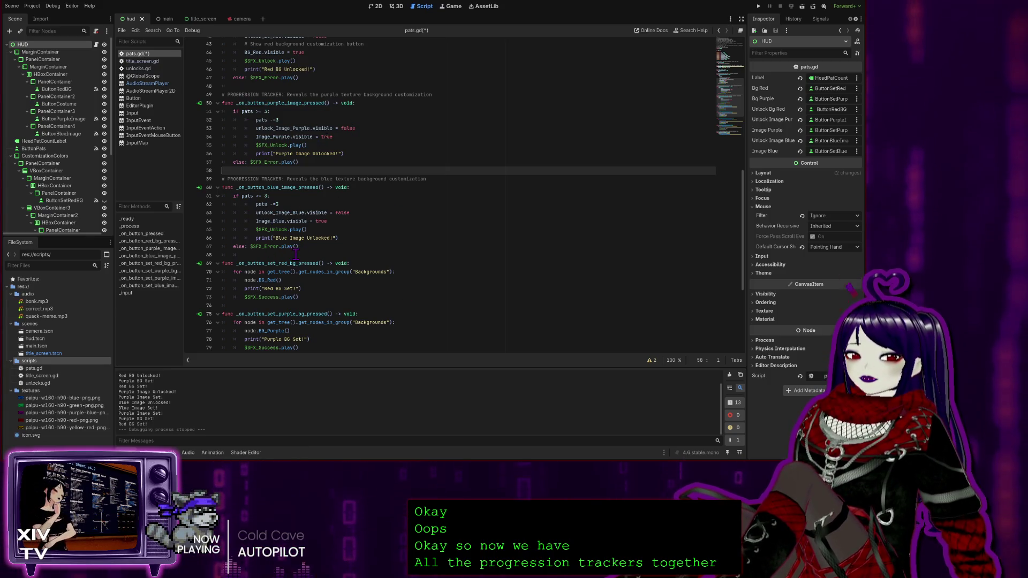
{"action": "scroll", "coordinate": [296, 254], "scroll_direction": "up", "scroll_amount": 3}
{"action": "left_click", "coordinate": [364, 204]}
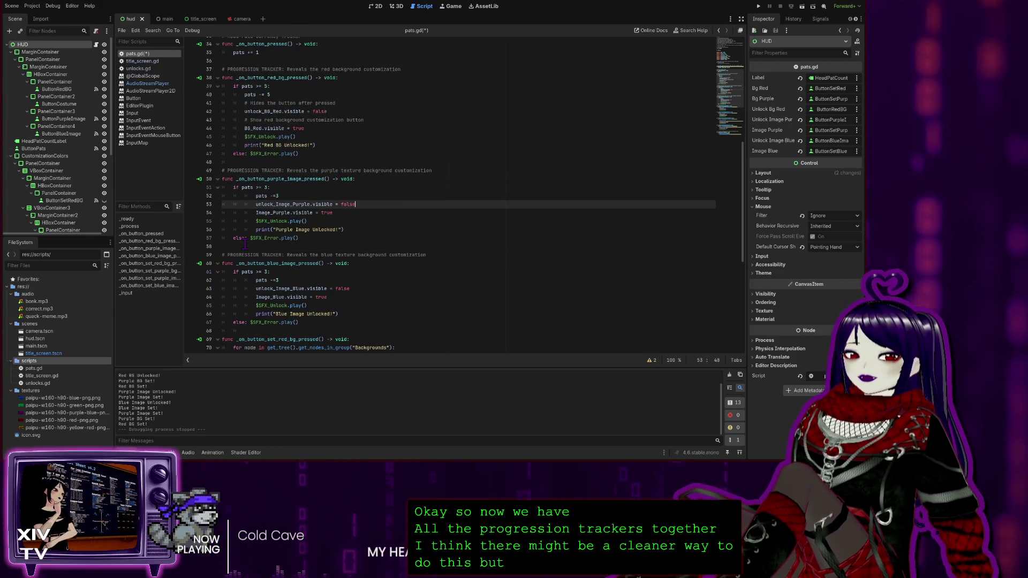
{"action": "scroll", "coordinate": [321, 228], "scroll_direction": "down", "scroll_amount": 5}
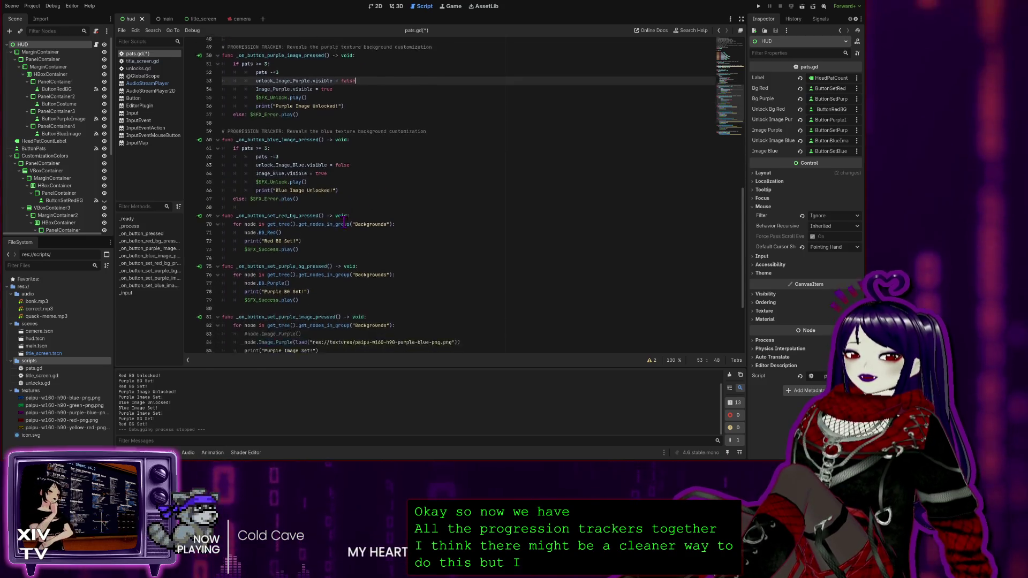
{"action": "scroll", "coordinate": [322, 171], "scroll_direction": "down", "scroll_amount": 3}
{"action": "scroll", "coordinate": [231, 142], "scroll_direction": "down", "scroll_amount": 2}
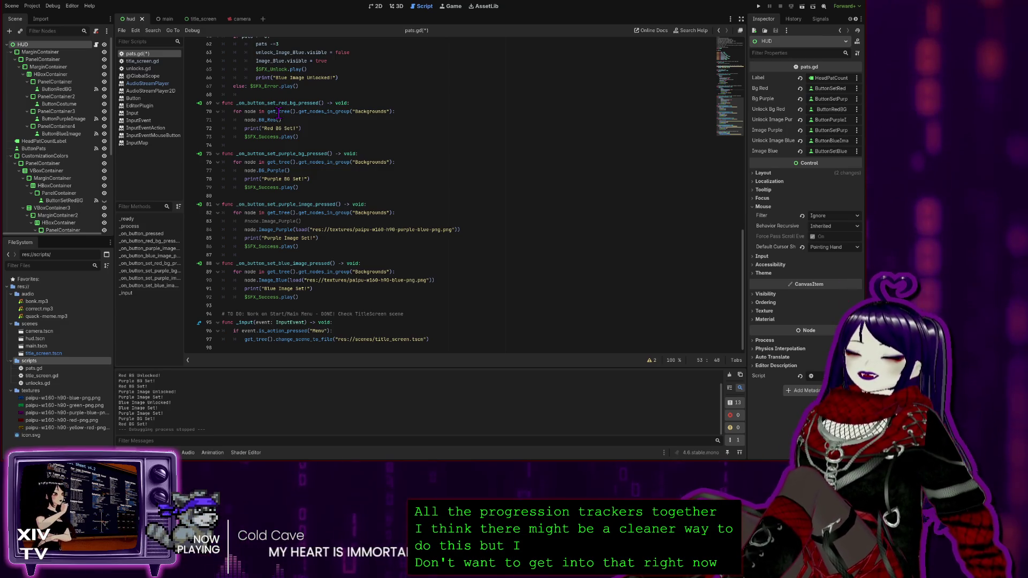
{"action": "scroll", "coordinate": [342, 182], "scroll_direction": "up", "scroll_amount": 15}
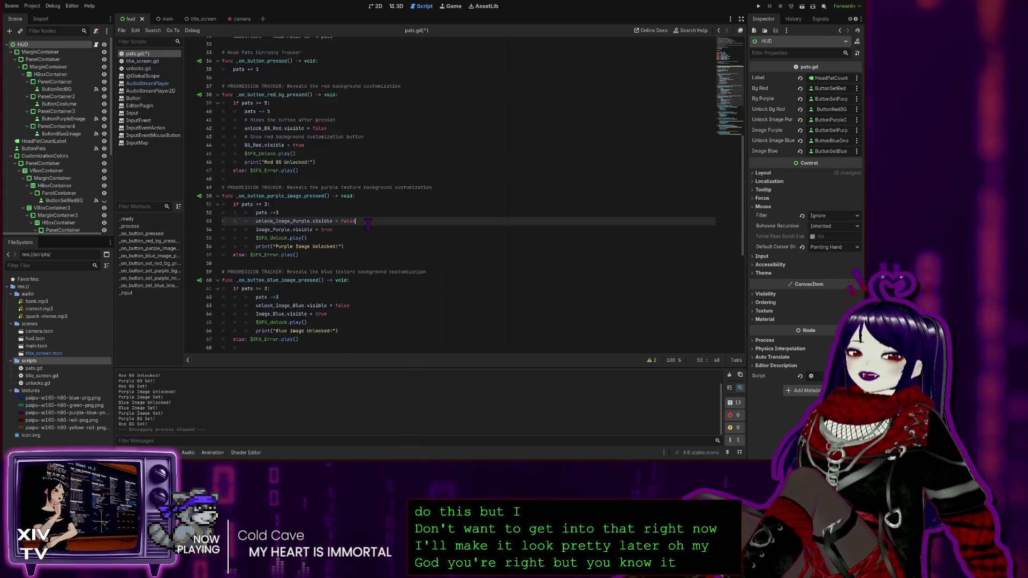
{"action": "scroll", "coordinate": [359, 197], "scroll_direction": "down", "scroll_amount": 8}
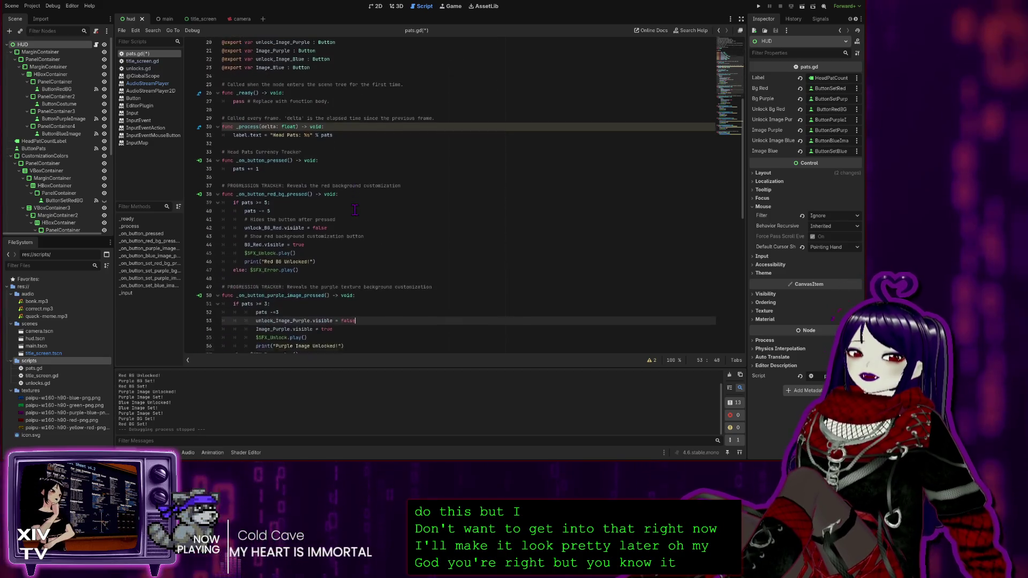
{"action": "scroll", "coordinate": [355, 213], "scroll_direction": "down", "scroll_amount": 7}
{"action": "scroll", "coordinate": [360, 183], "scroll_direction": "up", "scroll_amount": 9}
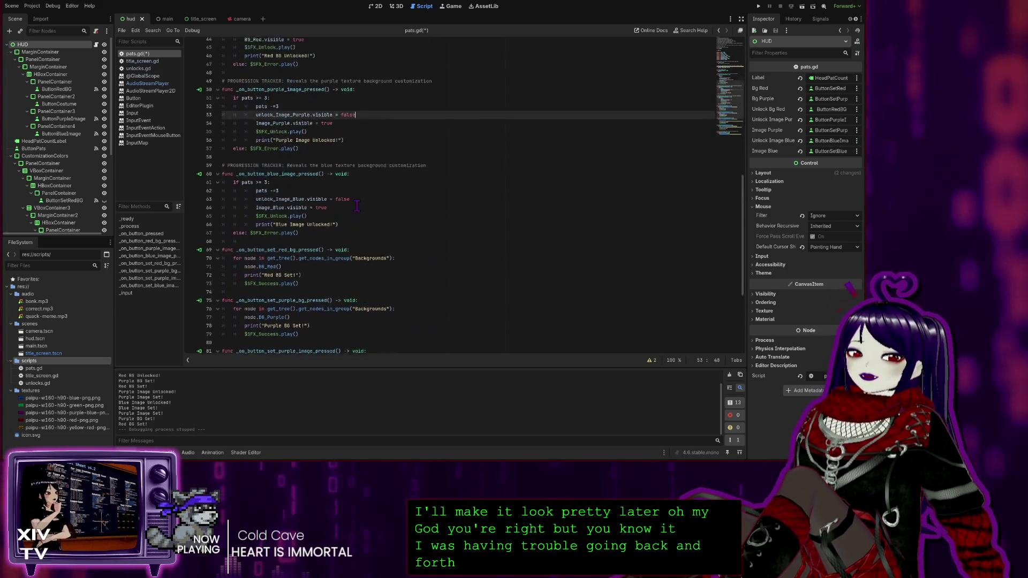
{"action": "scroll", "coordinate": [359, 183], "scroll_direction": "up", "scroll_amount": 9}
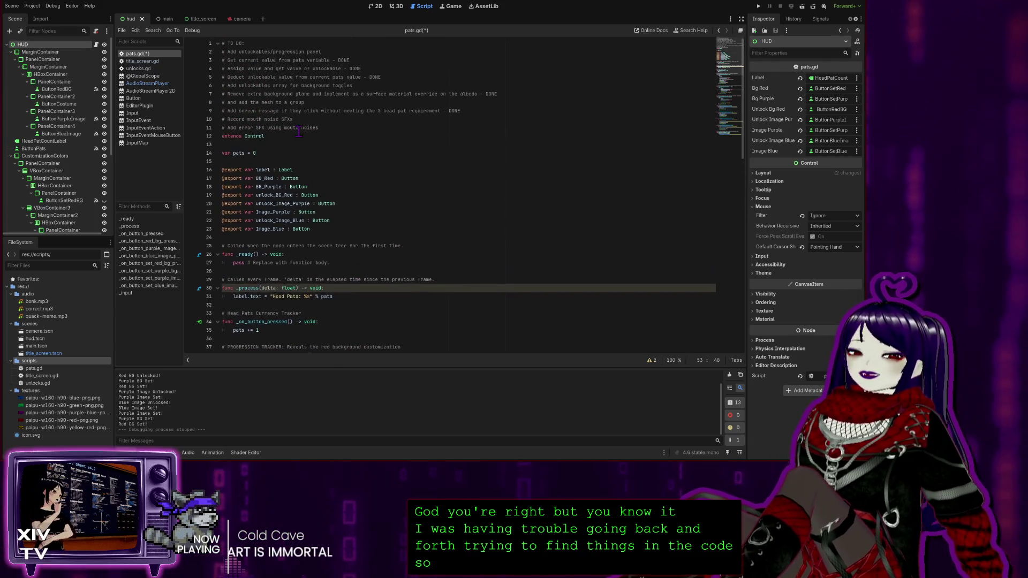
{"action": "scroll", "coordinate": [326, 134], "scroll_direction": "down", "scroll_amount": 4}
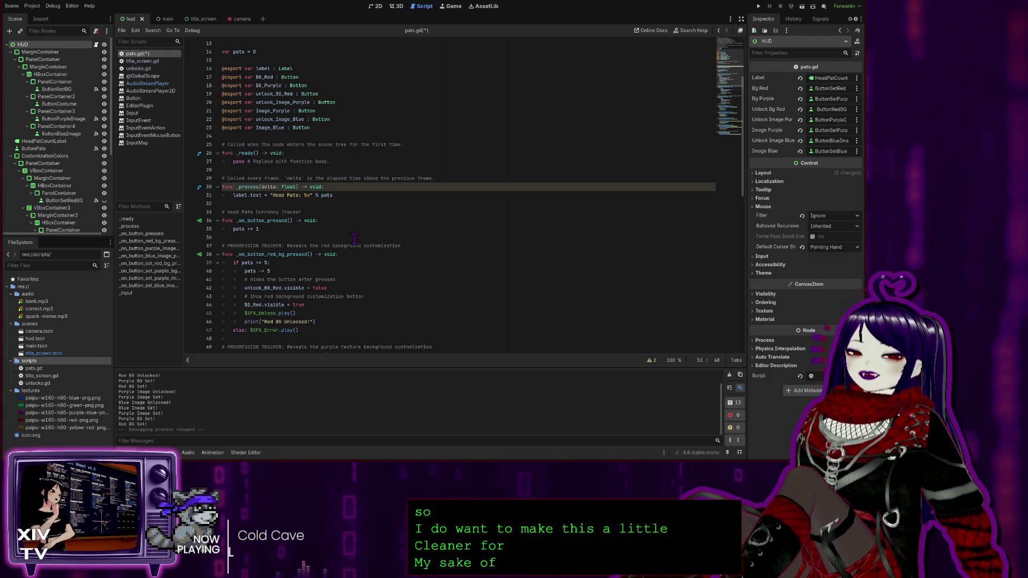
{"action": "scroll", "coordinate": [437, 198], "scroll_direction": "down", "scroll_amount": 2}
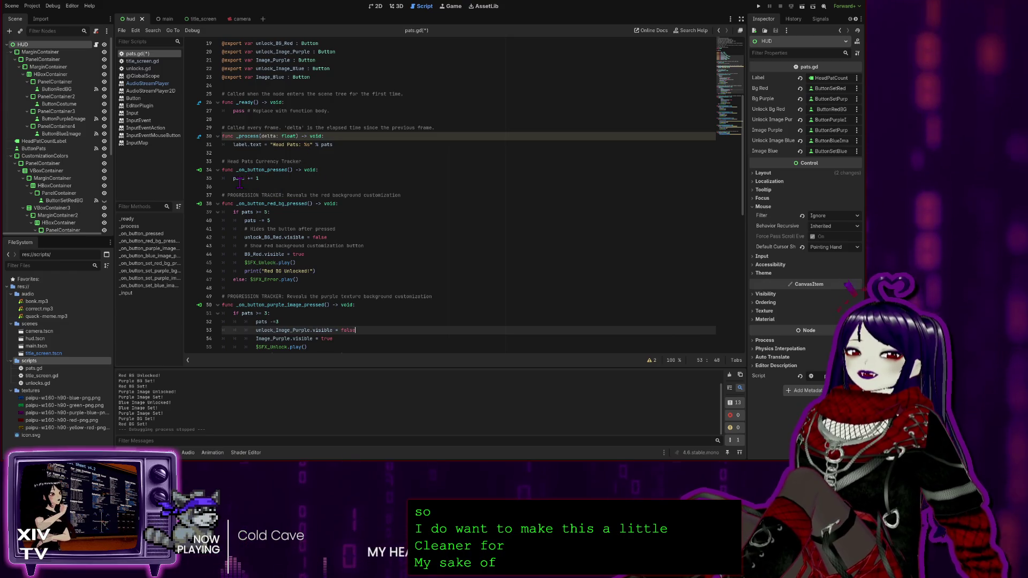
{"action": "scroll", "coordinate": [308, 213], "scroll_direction": "down", "scroll_amount": 3}
{"action": "scroll", "coordinate": [308, 213], "scroll_direction": "down", "scroll_amount": 7}
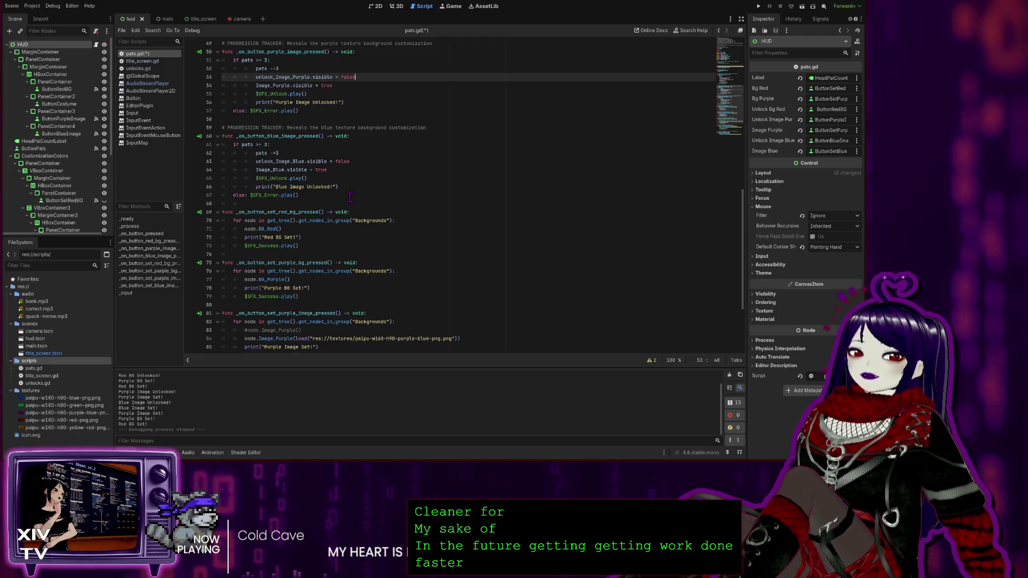
{"action": "scroll", "coordinate": [392, 198], "scroll_direction": "down", "scroll_amount": 3}
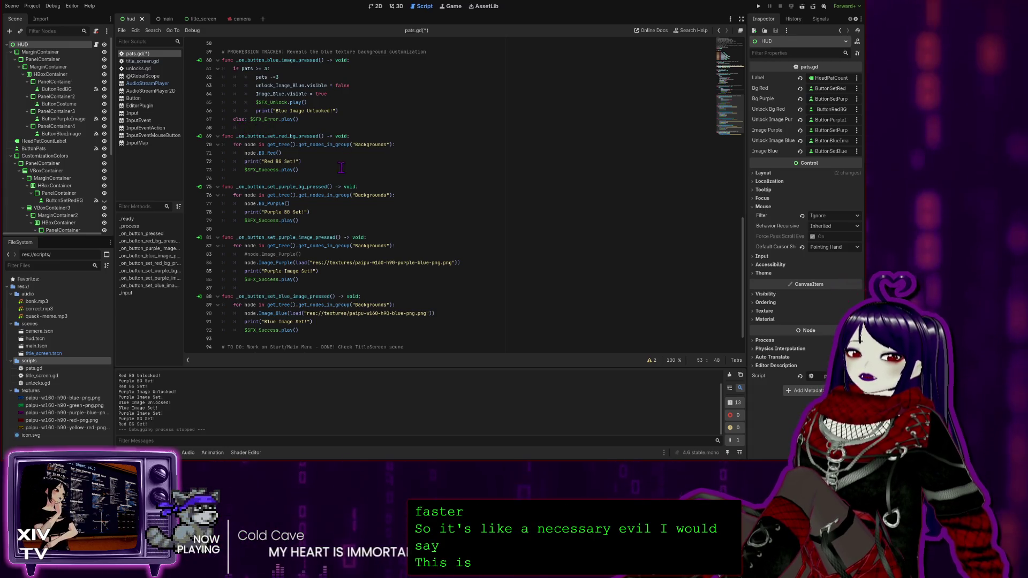
{"action": "left_click_drag", "start_coordinate": [251, 128], "coordinate": [169, 129]}
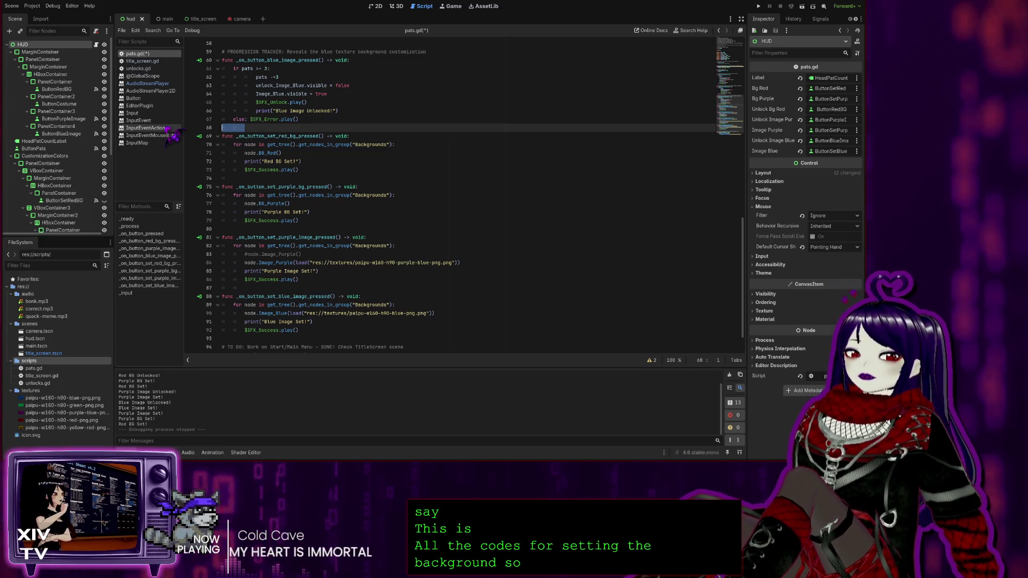
Write '# CUSTOMIZATION: Set the background color to red' above _on_button_set_red_bg_pressed and select it for copying.
{"action": "key", "text": "Return"}
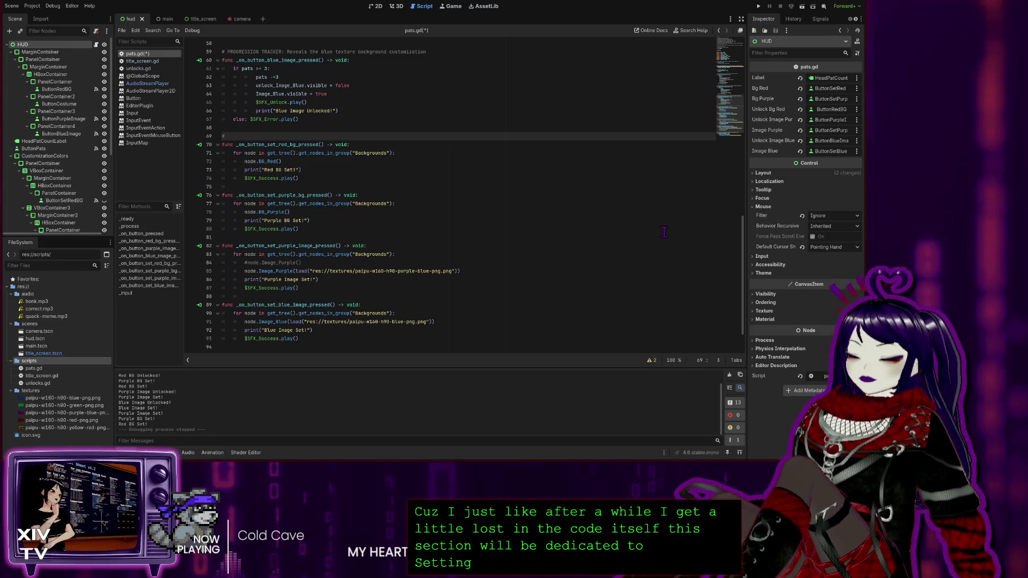
{"action": "type", "text": "CUSTOMI"}
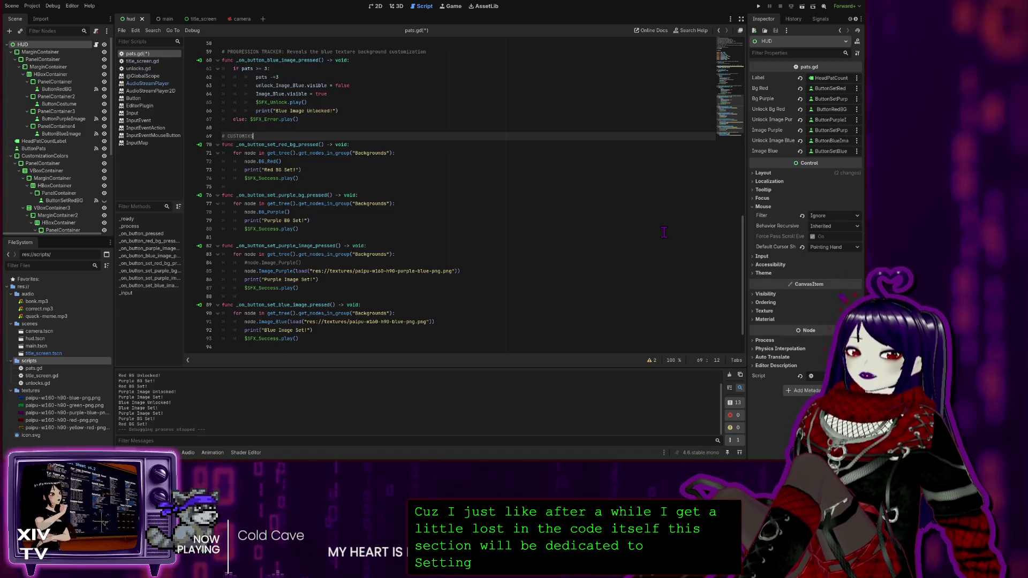
{"action": "type", "text": "ZATION:"}
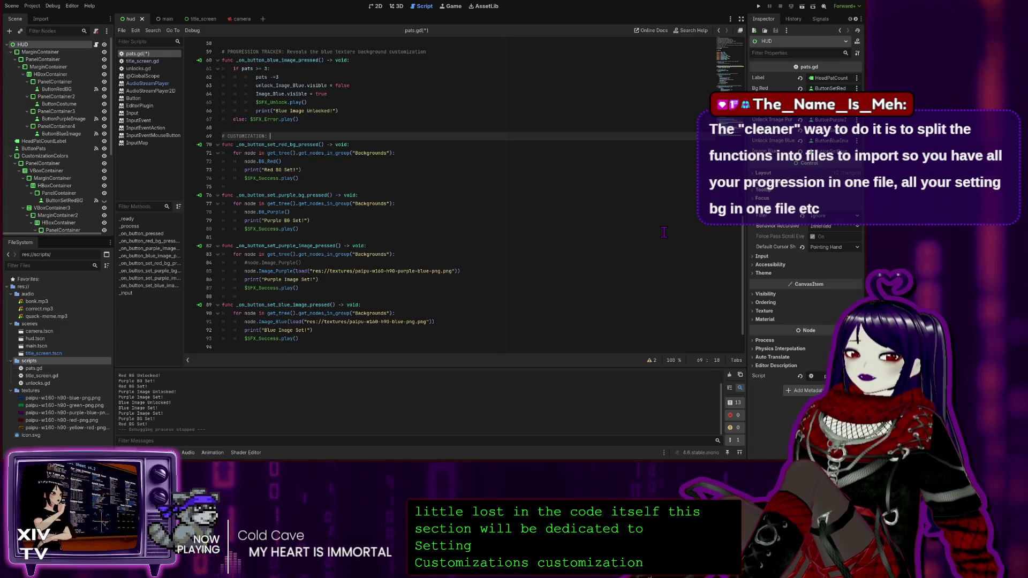
{"action": "type", "text": "Set"}
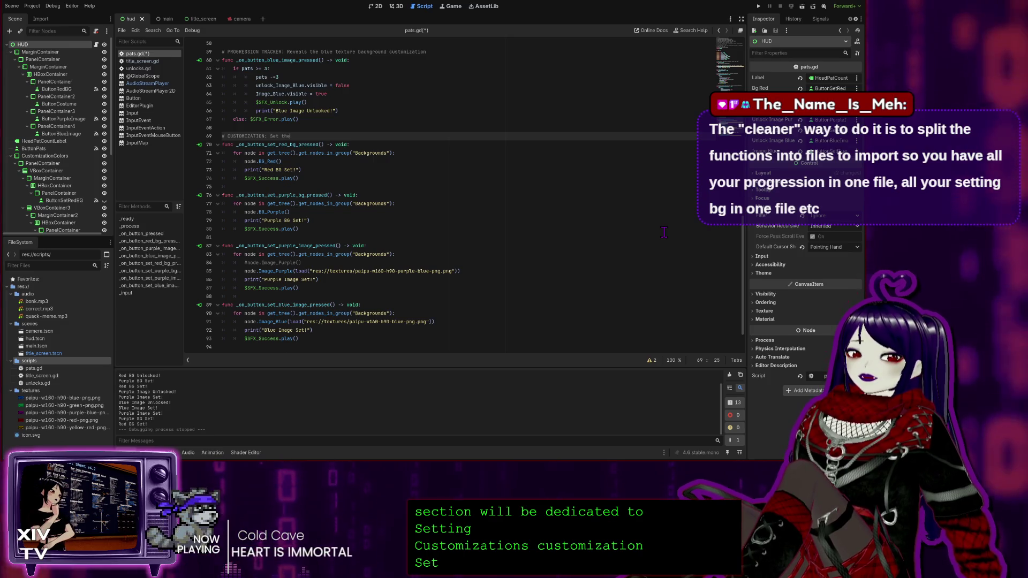
{"action": "type", "text": " the "}
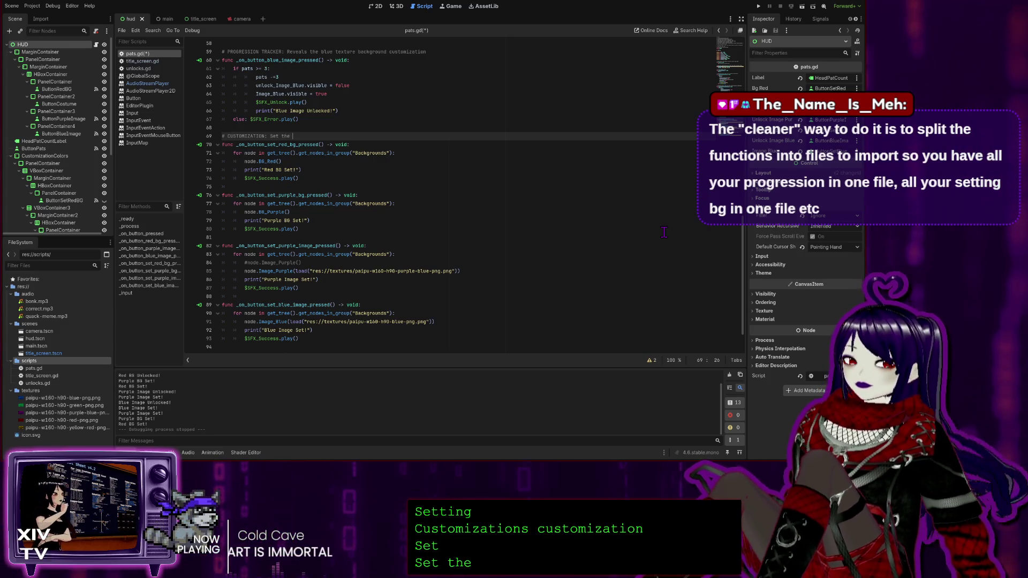
{"action": "type", "text": "ba"}
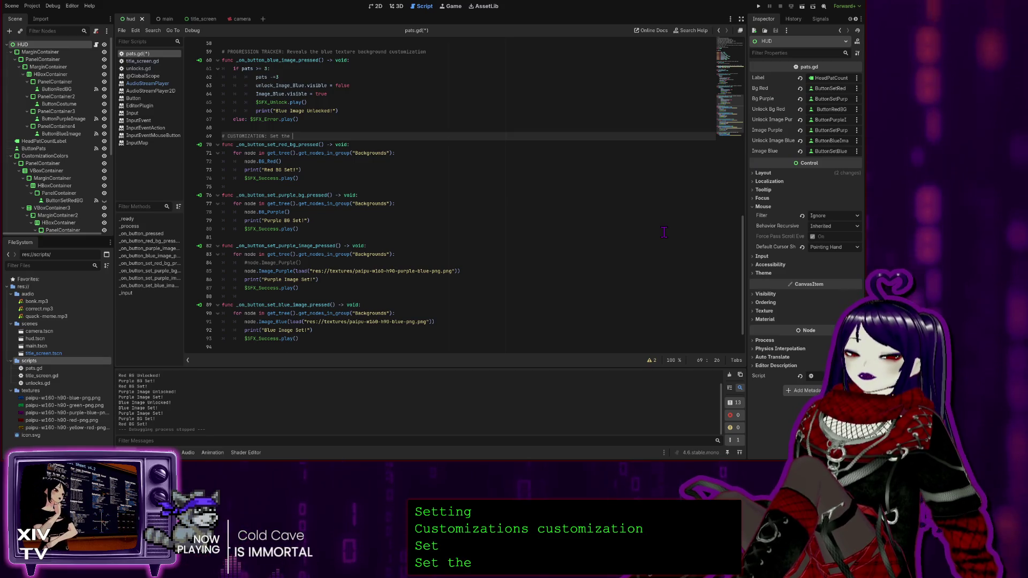
{"action": "type", "text": "ckground "}
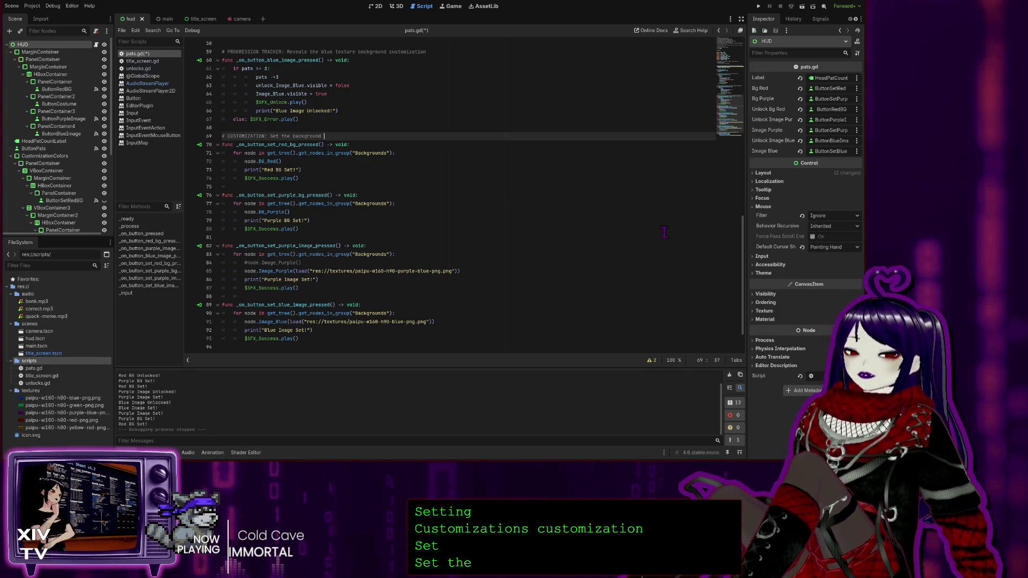
{"action": "type", "text": "color to red"}
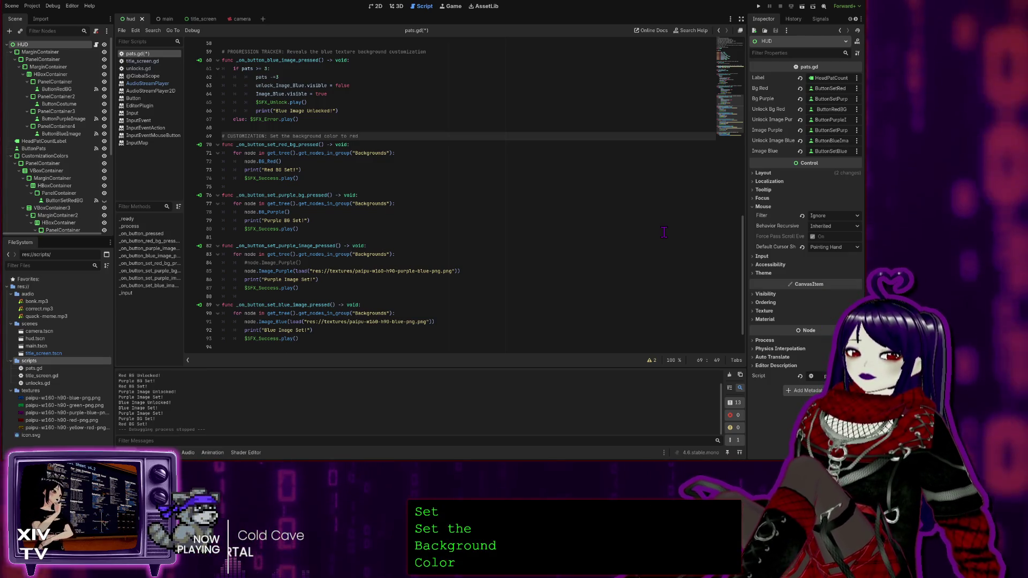
{"action": "mouse_move", "coordinate": [364, 136]}
{"action": "left_mouse_down"}
{"action": "mouse_move", "coordinate": [200, 131]}
{"action": "mouse_move", "coordinate": [220, 137]}
{"action": "left_mouse_up"}
{"action": "key", "text": "ctrl+c"}
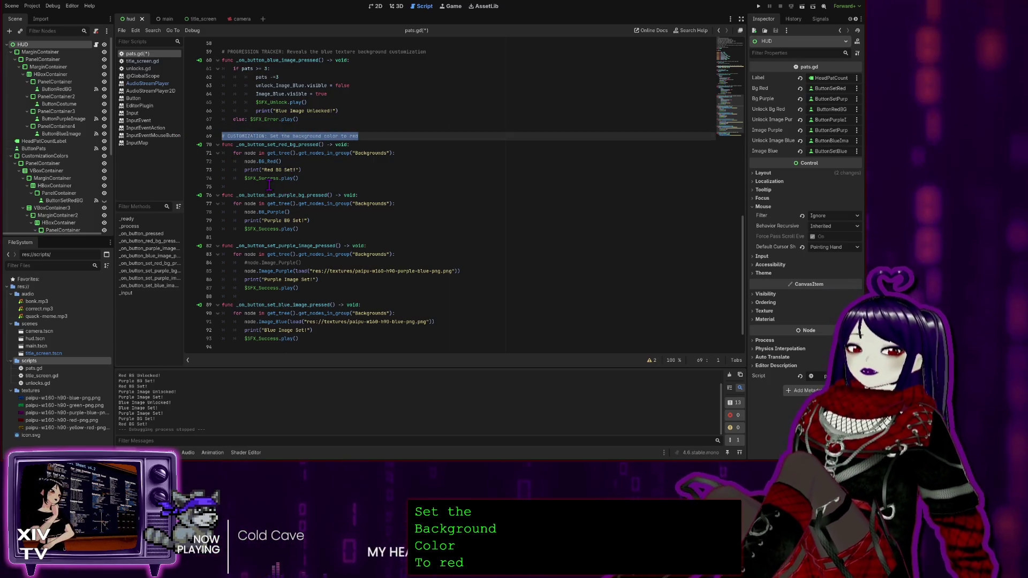
{"action": "left_click", "coordinate": [269, 185]}
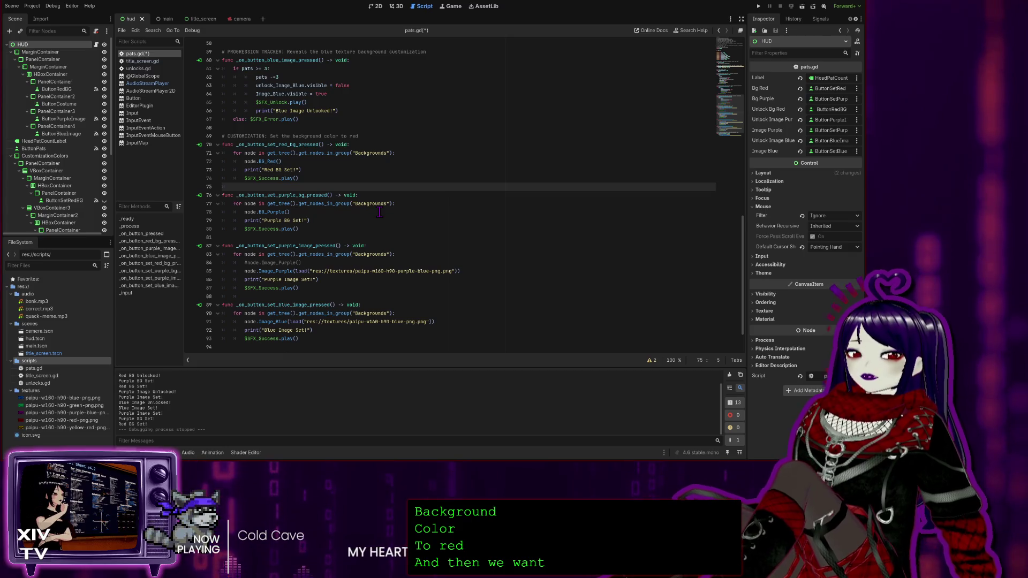
Paste the CUSTOMIZATION comment above the purple background function, reworded to 'color to purple'.
{"action": "key", "text": "BackSpace"}
{"action": "key", "text": "Return"}
{"action": "key", "text": "ctrl+v"}
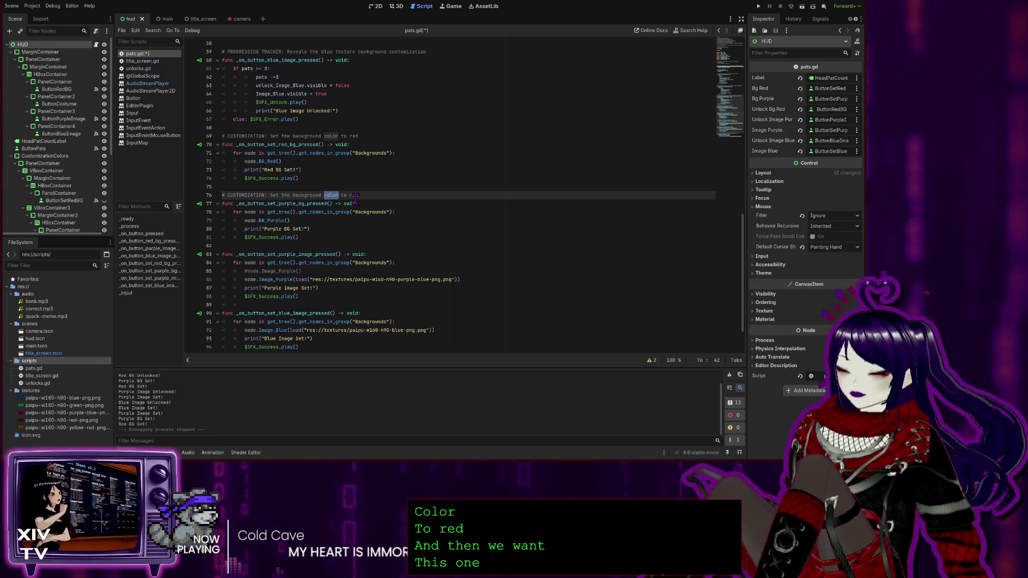
{"action": "type", "text": "texture"}
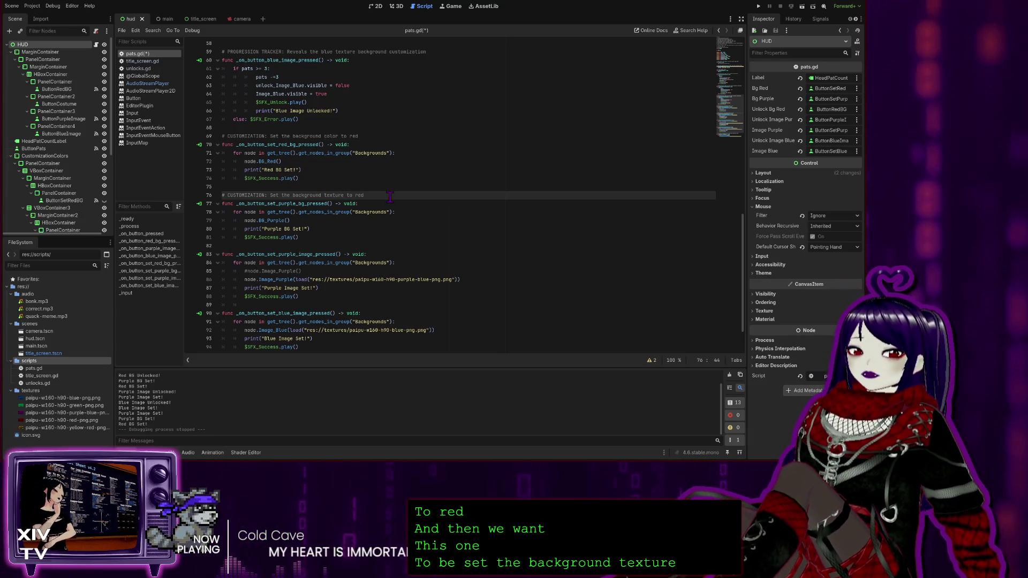
{"action": "double_click", "coordinate": [360, 195]}
{"action": "type", "text": "purpl"}
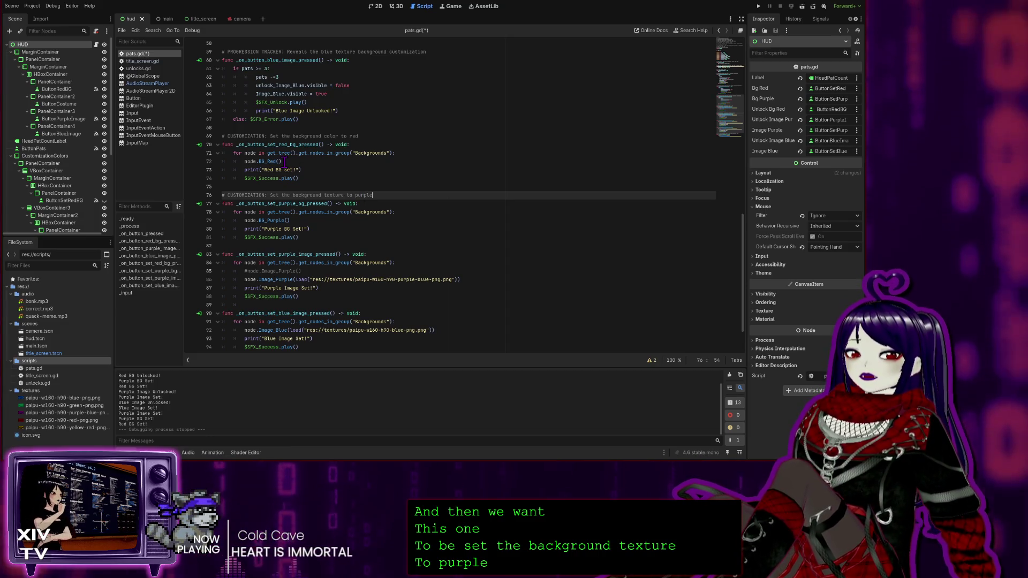
{"action": "double_click", "coordinate": [334, 195]}
{"action": "type", "text": "c"}
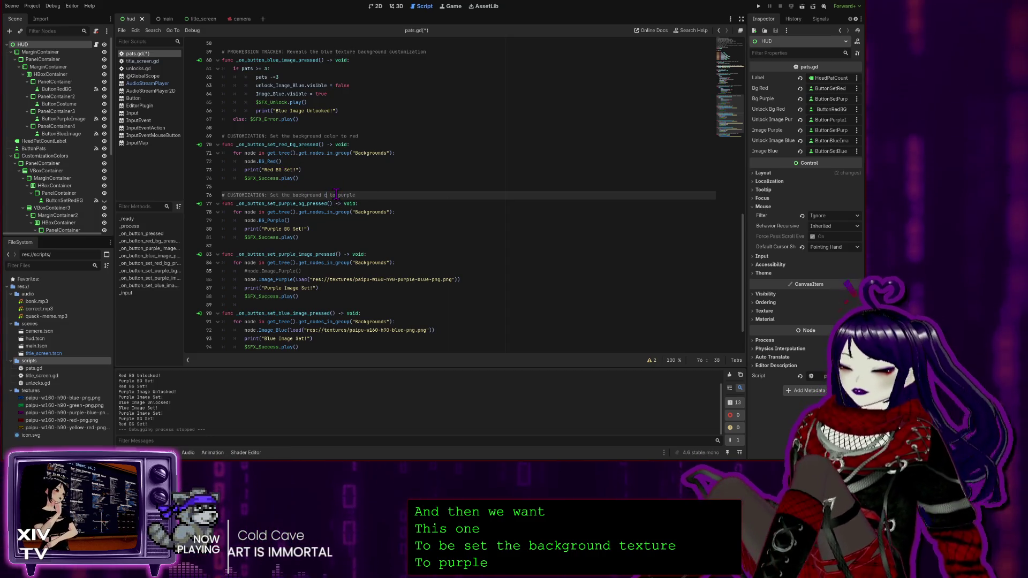
{"action": "type", "text": "olor"}
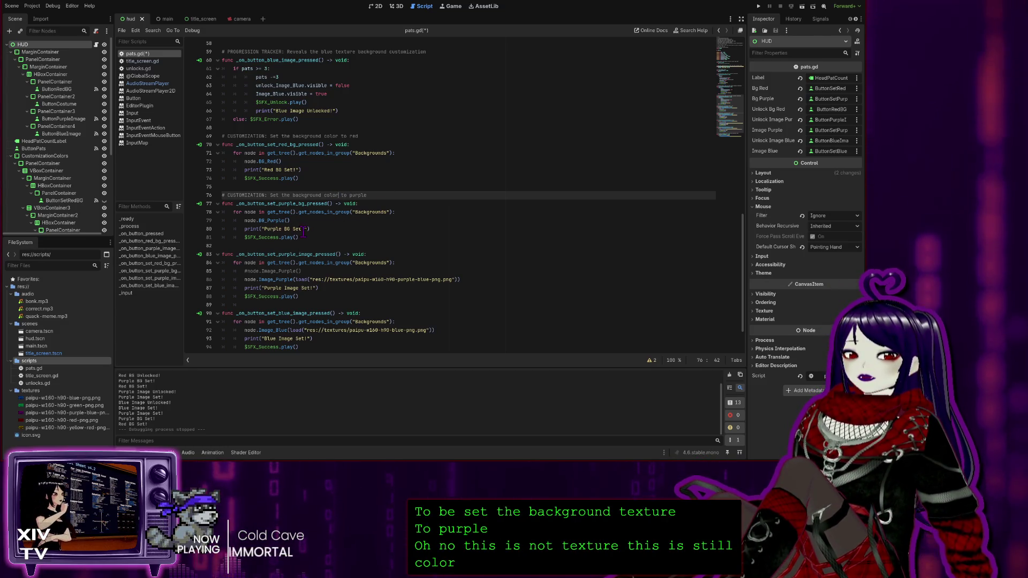
Paste a CUSTOMIZATION comment above the purple-image function, changing 'color' to 'texture'.
{"action": "scroll", "coordinate": [260, 242], "scroll_direction": "down", "scroll_amount": 2}
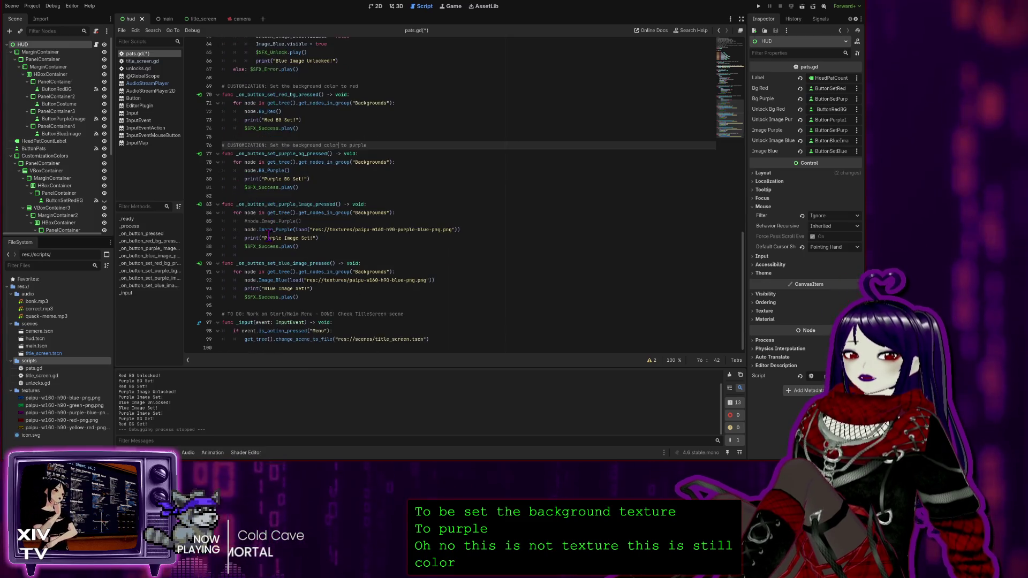
{"action": "left_click", "coordinate": [242, 196]}
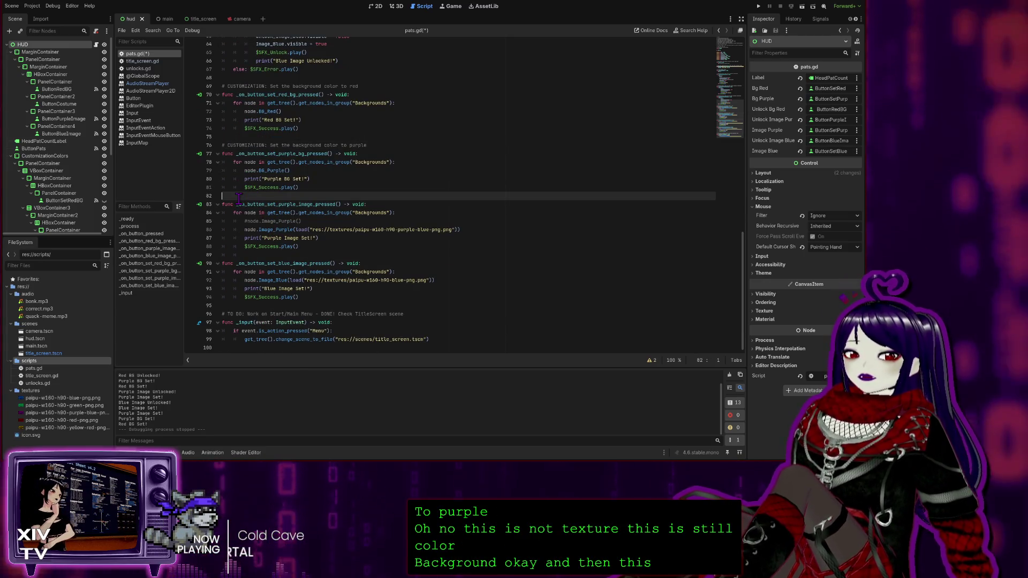
{"action": "key", "text": "ctrl+v"}
{"action": "key", "text": "Return"}
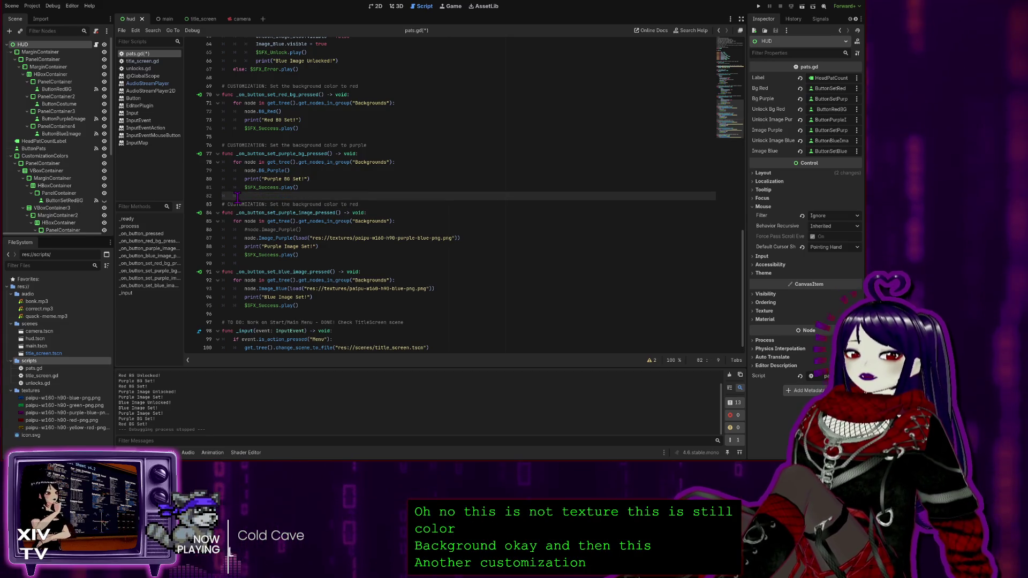
{"action": "double_click", "coordinate": [330, 204]}
{"action": "type", "text": "texture"}
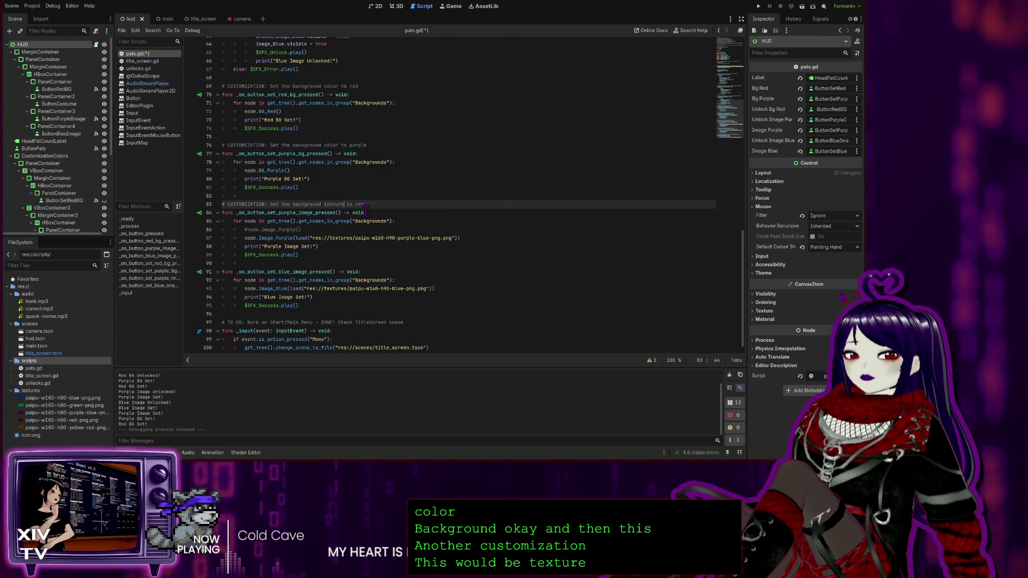
{"action": "type", "text": "d"}
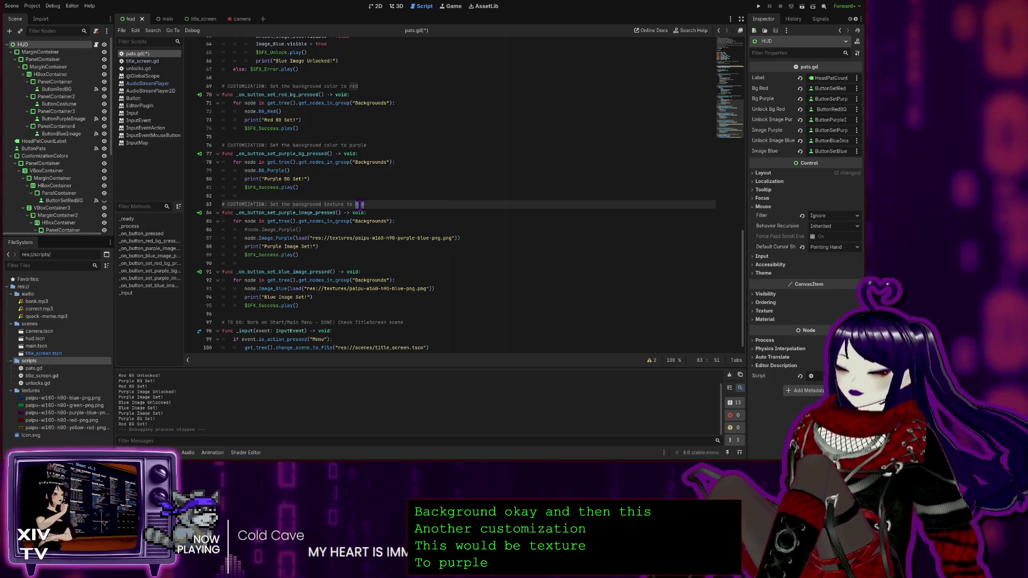
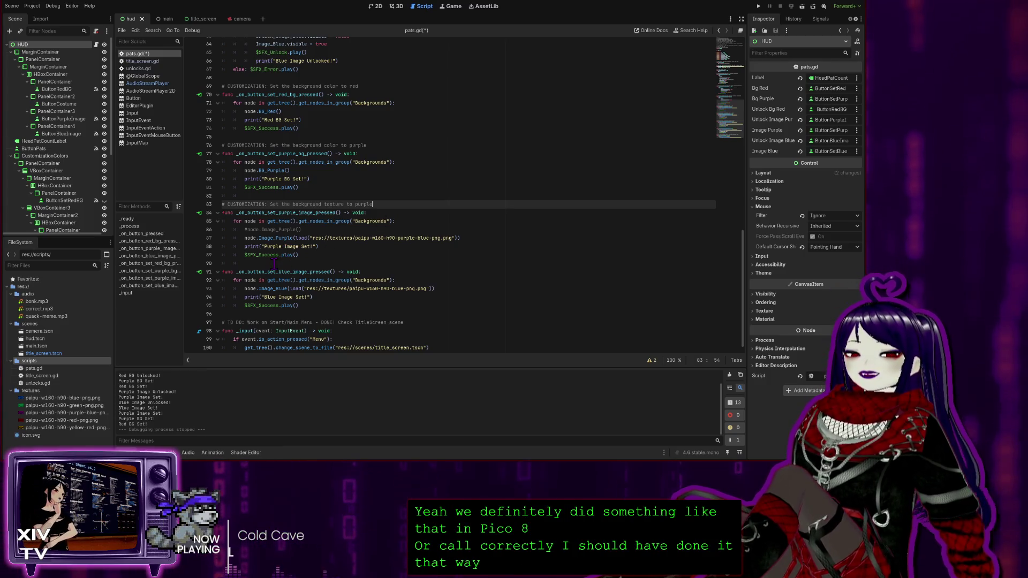
Add the comment 'CUSTOMIZATION: Set the background texture to blue' above _on_button_set_blue_image_pressed.
{"action": "left_click_drag", "start_coordinate": [249, 262], "coordinate": [223, 263]}
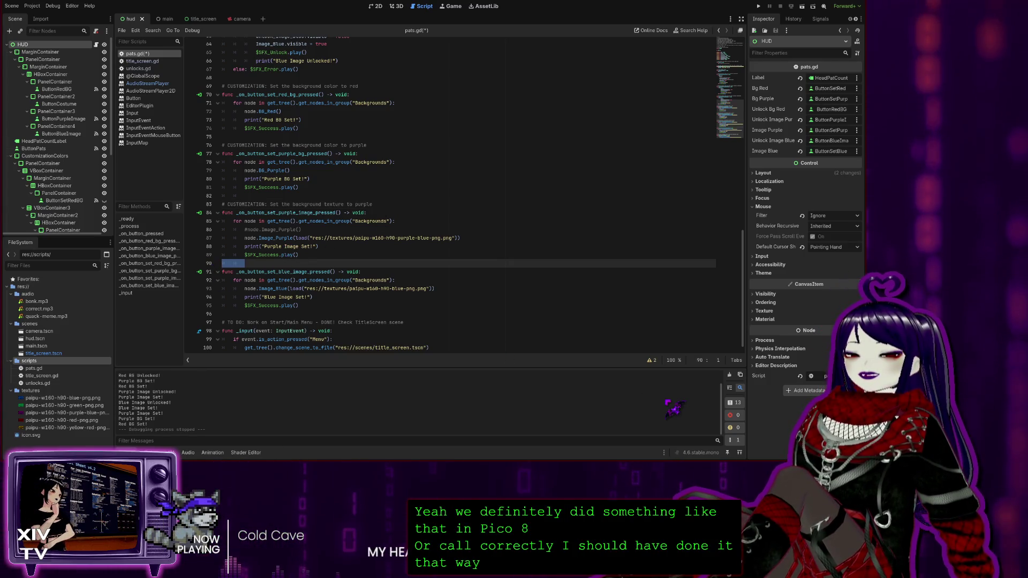
{"action": "key", "text": "Return"}
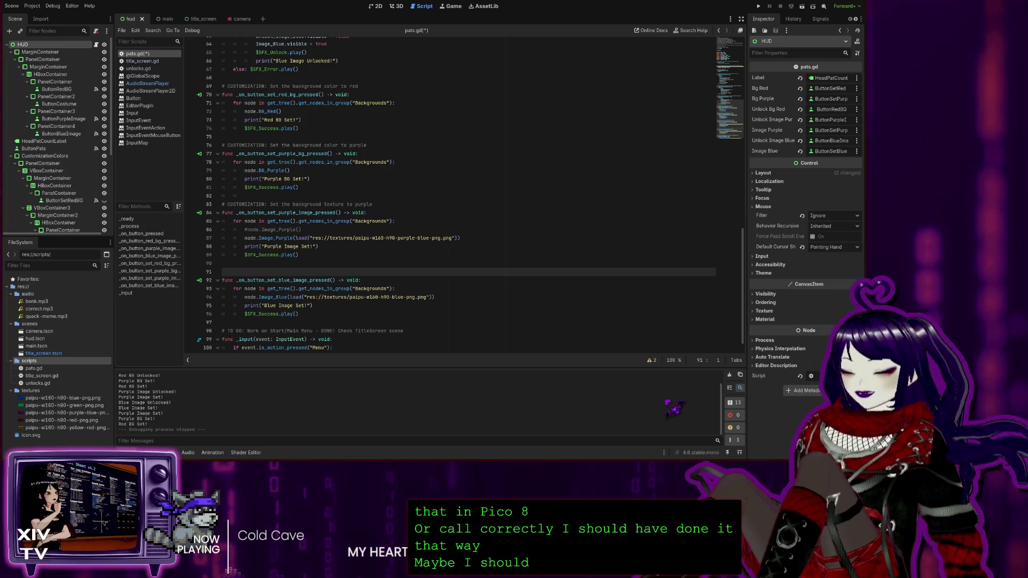
{"action": "type", "text": "# CUSTOMIZATION: Set the background color to red"}
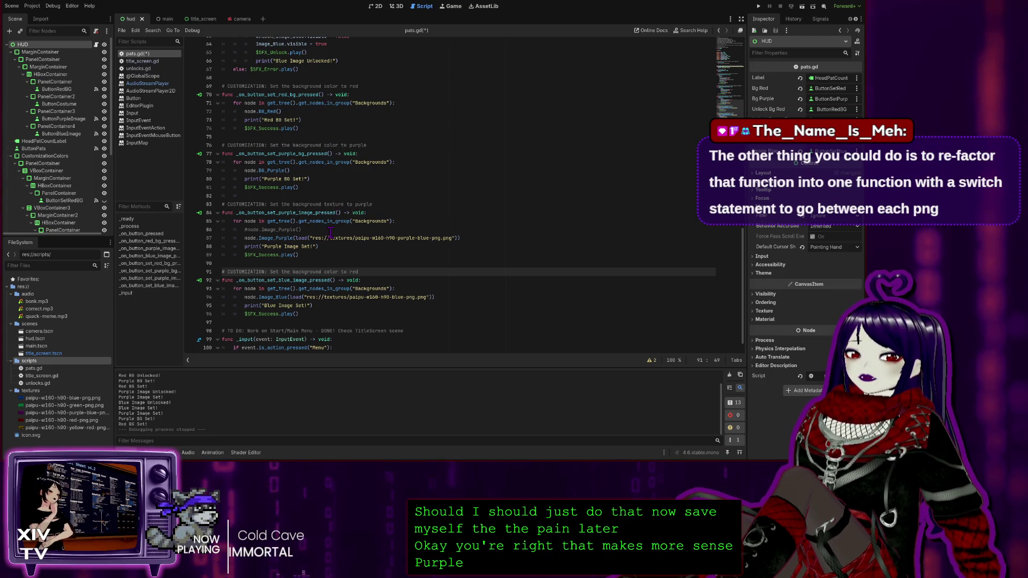
{"action": "double_click", "coordinate": [334, 272]}
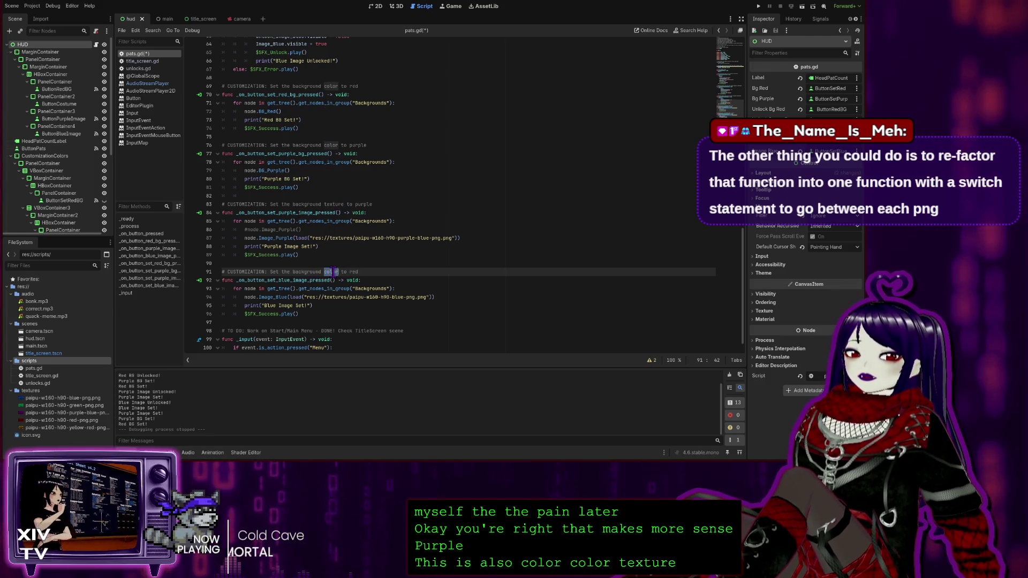
{"action": "left_click", "coordinate": [331, 205]}
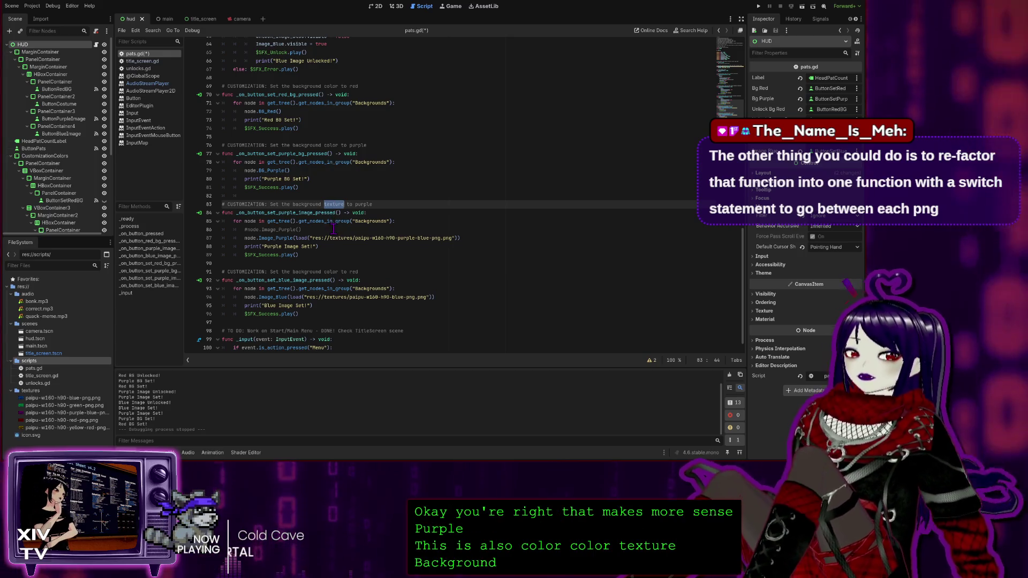
{"action": "double_click", "coordinate": [329, 272]}
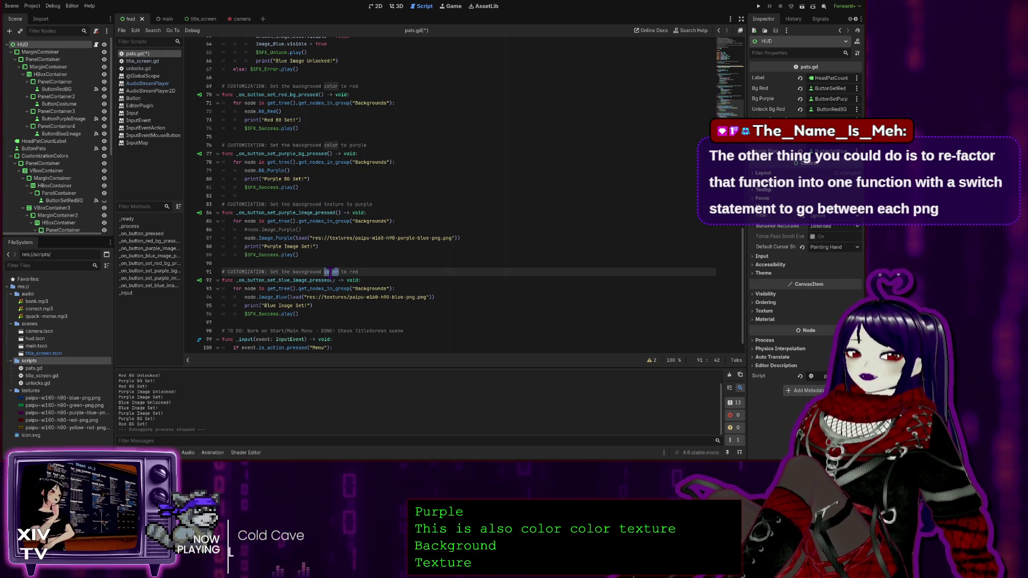
{"action": "type", "text": "texture"}
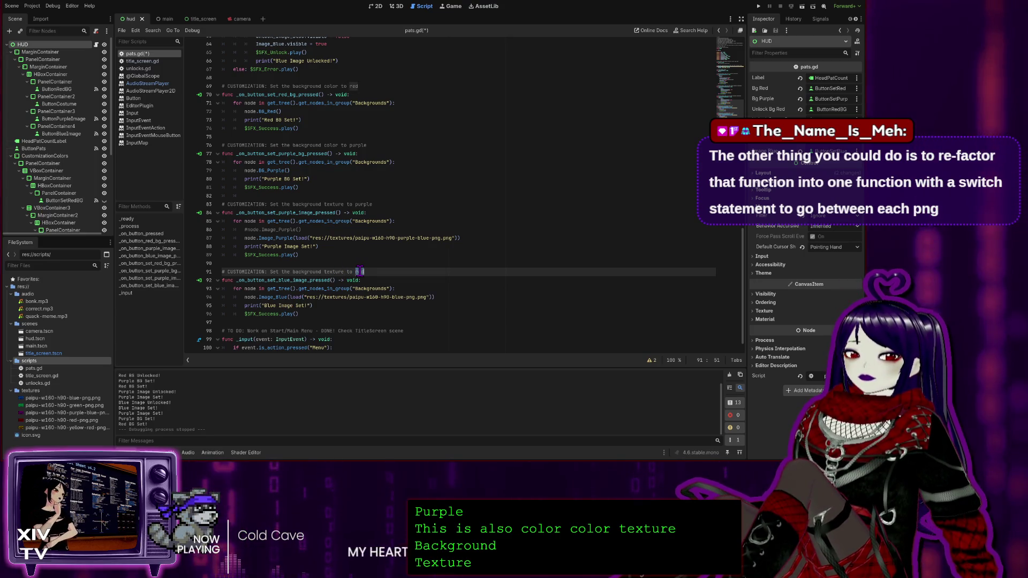
{"action": "type", "text": "blu"}
{"action": "scroll", "coordinate": [440, 276], "scroll_direction": "down", "scroll_amount": 1}
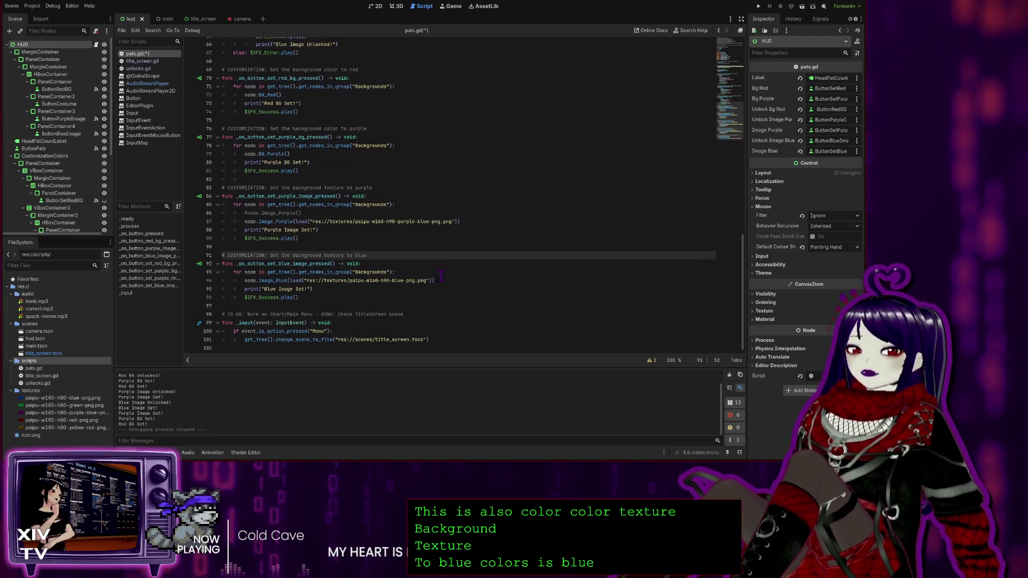
Save pats.gd with the new blue-texture comment.
{"action": "left_click", "coordinate": [433, 334]}
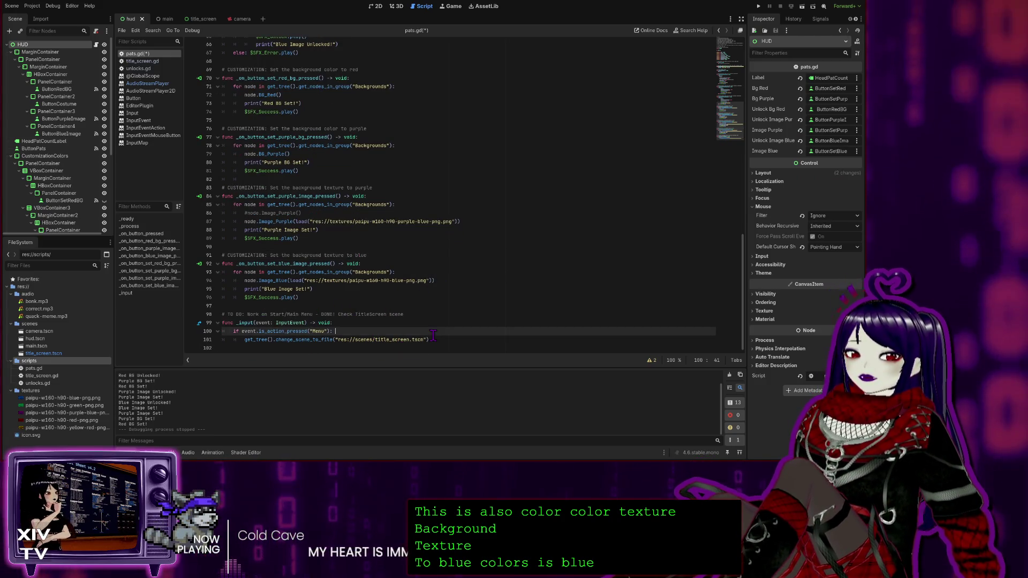
{"action": "scroll", "coordinate": [373, 229], "scroll_direction": "up", "scroll_amount": 20}
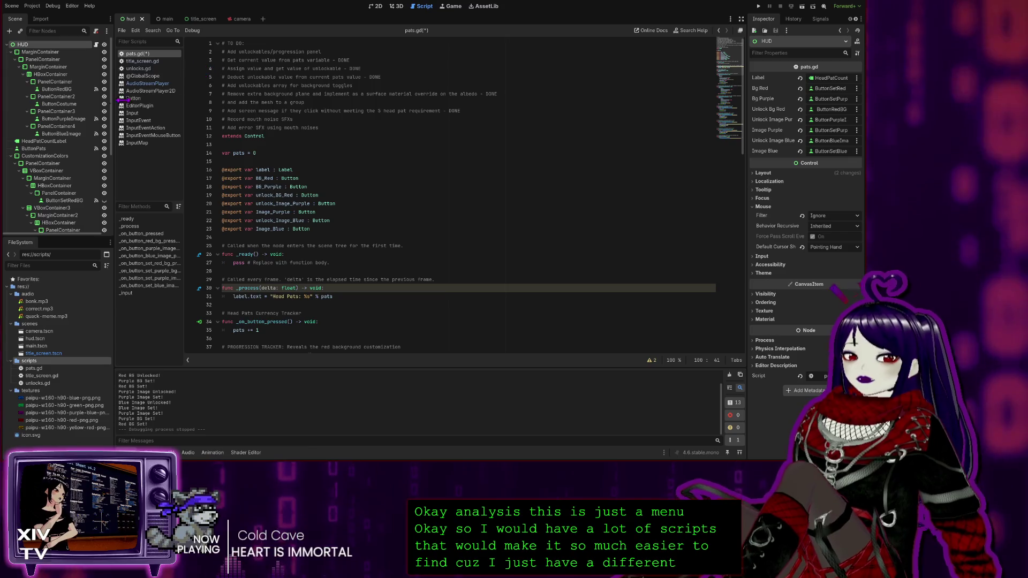
{"action": "key", "text": "ctrl+s"}
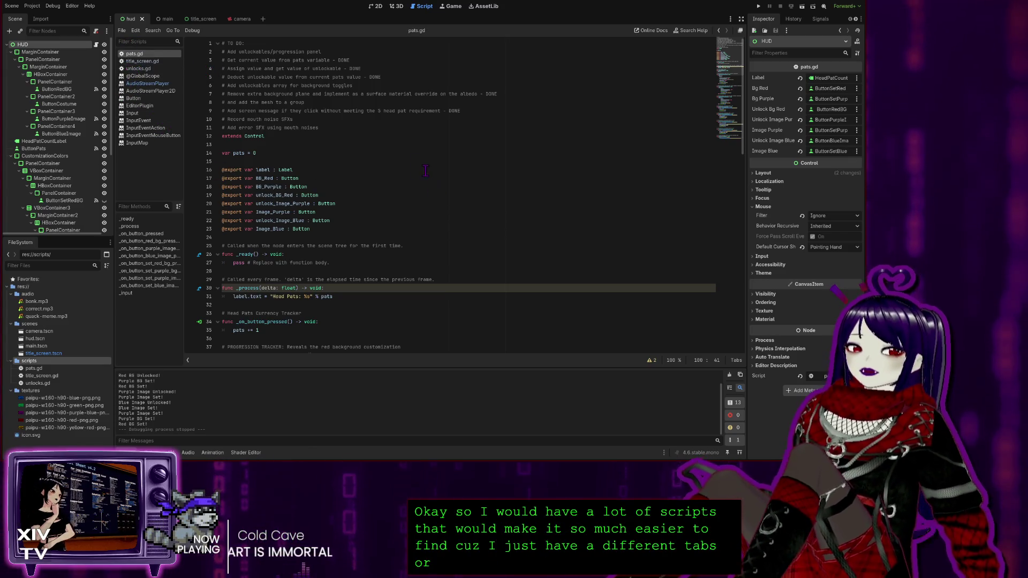
Strip 'TO DO: Work on ' and 'DONE!' so the _input comment reads 'Start/Main Menu in TitleScreen scene'.
{"action": "left_click", "coordinate": [364, 161]}
{"action": "scroll", "coordinate": [409, 224], "scroll_direction": "down", "scroll_amount": 14}
{"action": "scroll", "coordinate": [417, 230], "scroll_direction": "up", "scroll_amount": 5}
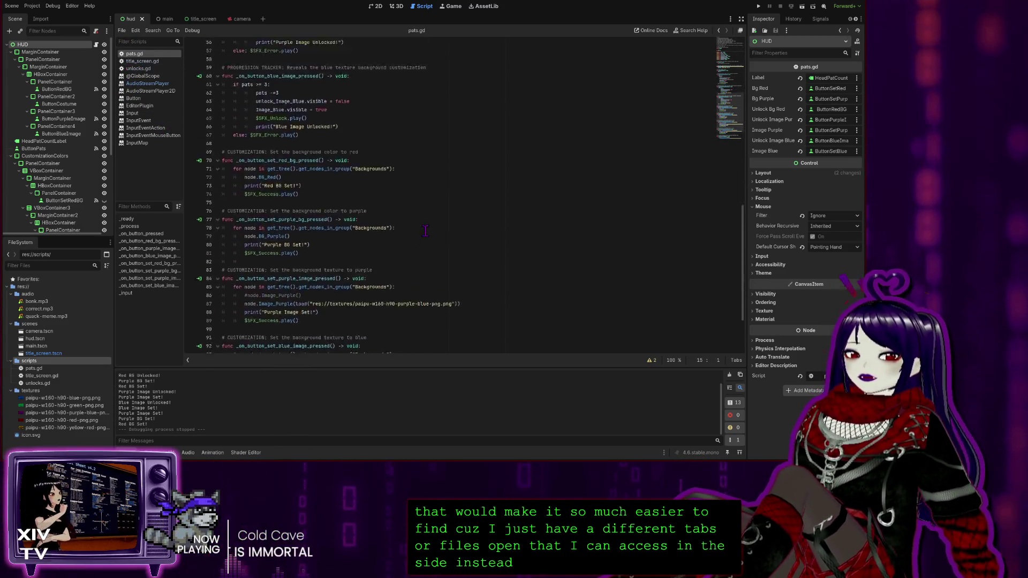
{"action": "scroll", "coordinate": [428, 235], "scroll_direction": "down", "scroll_amount": 11}
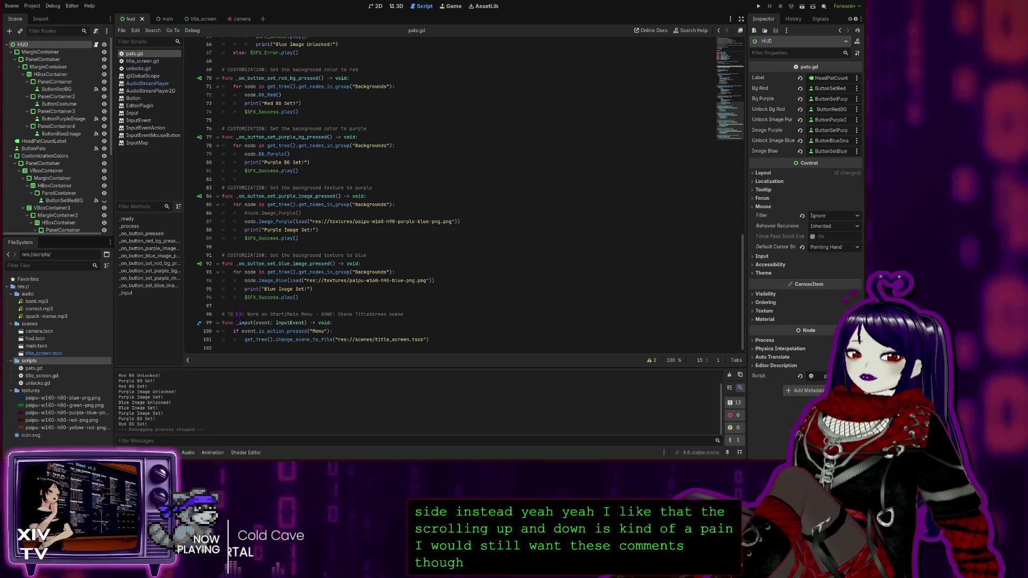
{"action": "left_click_drag", "start_coordinate": [248, 315], "coordinate": [228, 315]}
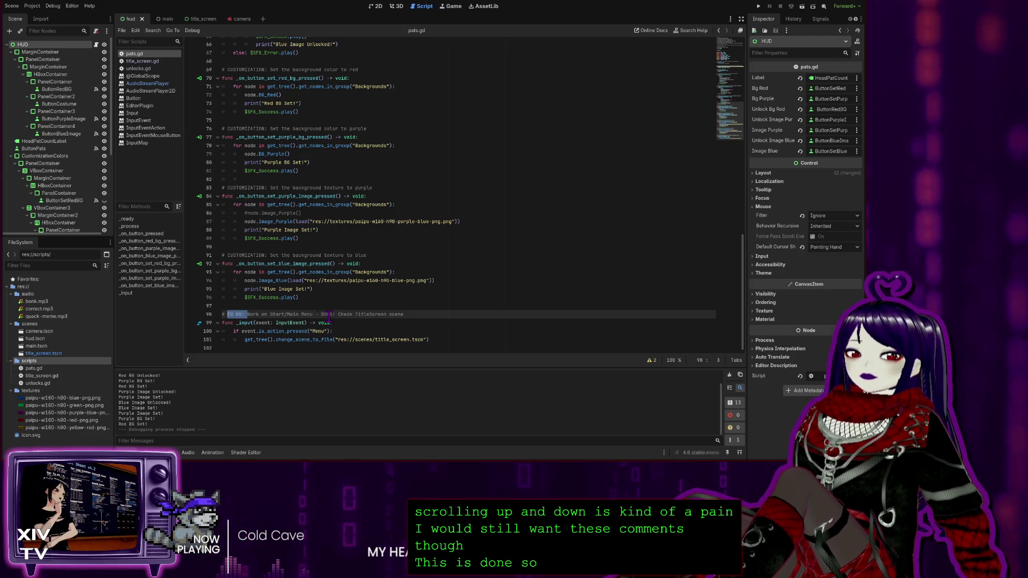
{"action": "left_click_drag", "start_coordinate": [270, 314], "coordinate": [233, 314]}
{"action": "key", "text": "BackSpace"}
{"action": "key", "text": "BackSpace"}
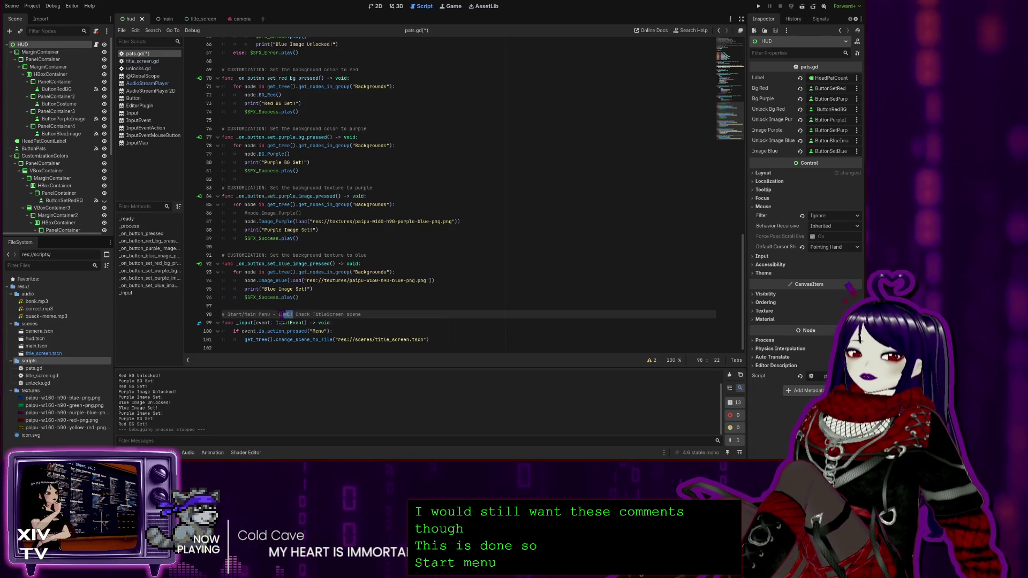
{"action": "left_click_drag", "start_coordinate": [293, 314], "coordinate": [274, 316]}
{"action": "key", "text": "BackSpace"}
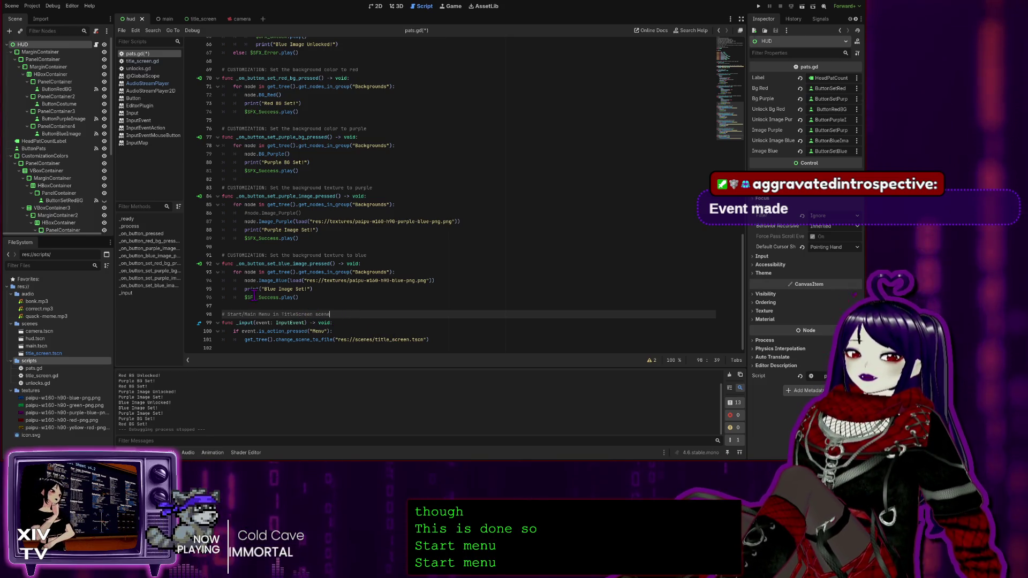
{"action": "left_click", "coordinate": [459, 188]}
Save pats.gd with its CUSTOMIZATION and Start/Main Menu comment edits.
{"action": "key", "text": "ctrl+s"}
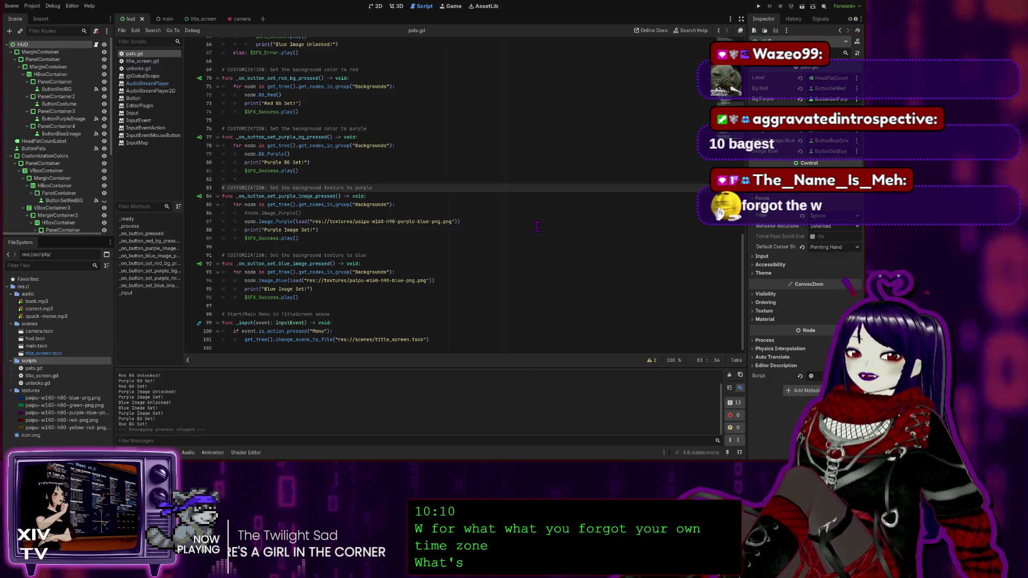
{"action": "left_click", "coordinate": [466, 155]}
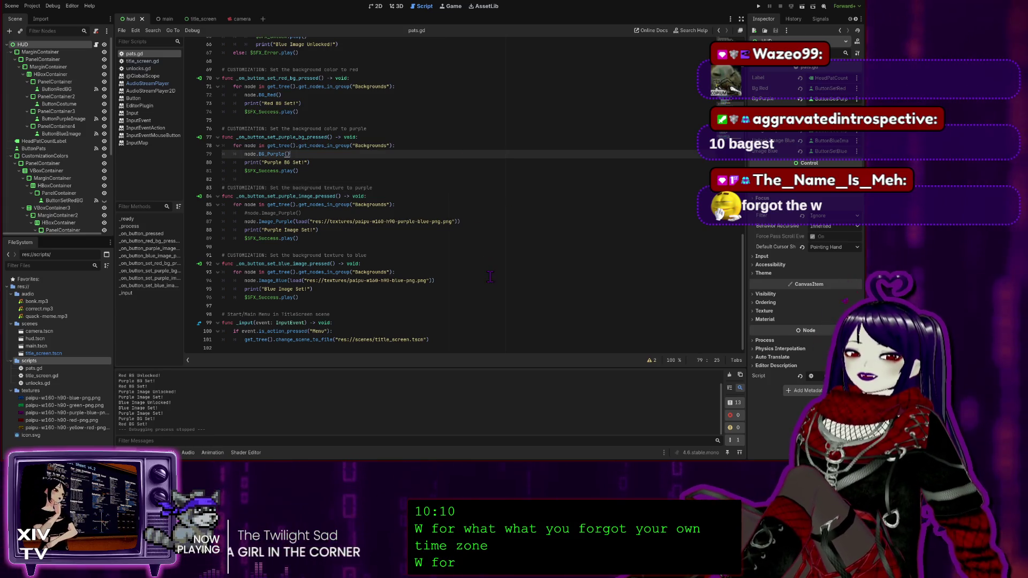
Look over pats.gd from top to bottom, then switch to title_screen.gd in the script list.
{"action": "left_click", "coordinate": [522, 340]}
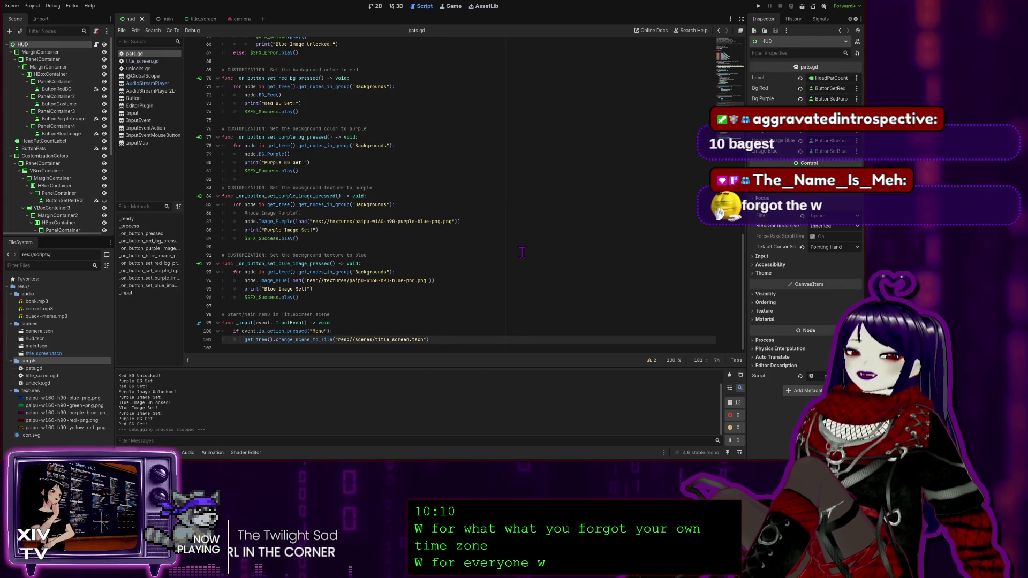
{"action": "scroll", "coordinate": [403, 151], "scroll_direction": "up", "scroll_amount": 4}
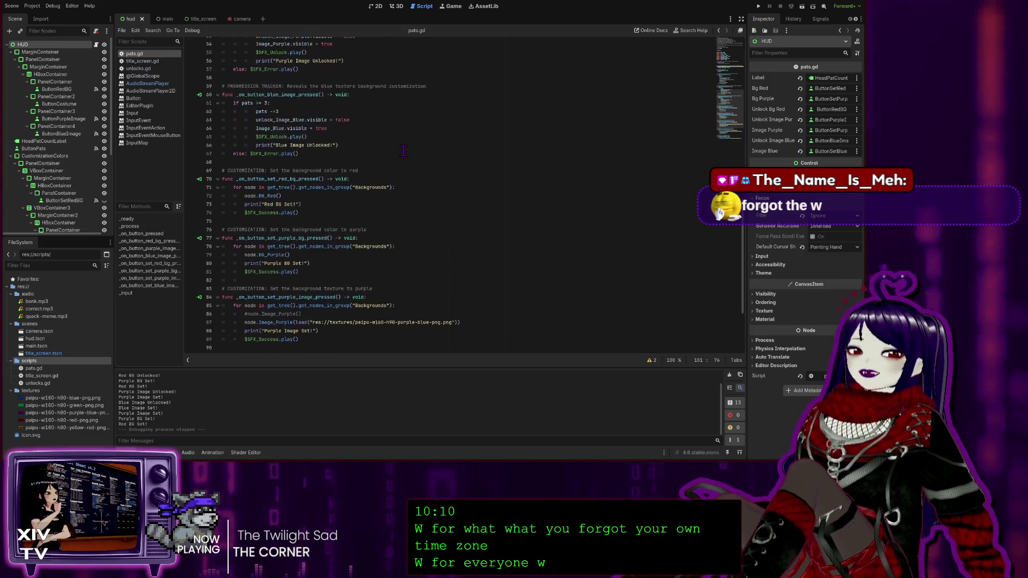
{"action": "scroll", "coordinate": [417, 166], "scroll_direction": "up", "scroll_amount": 15}
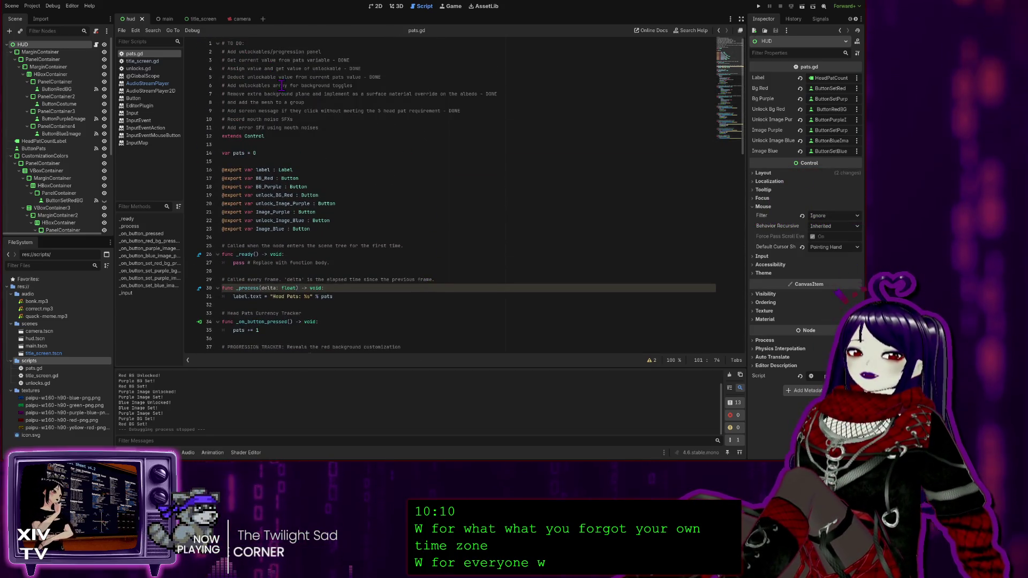
{"action": "scroll", "coordinate": [393, 222], "scroll_direction": "down", "scroll_amount": 4}
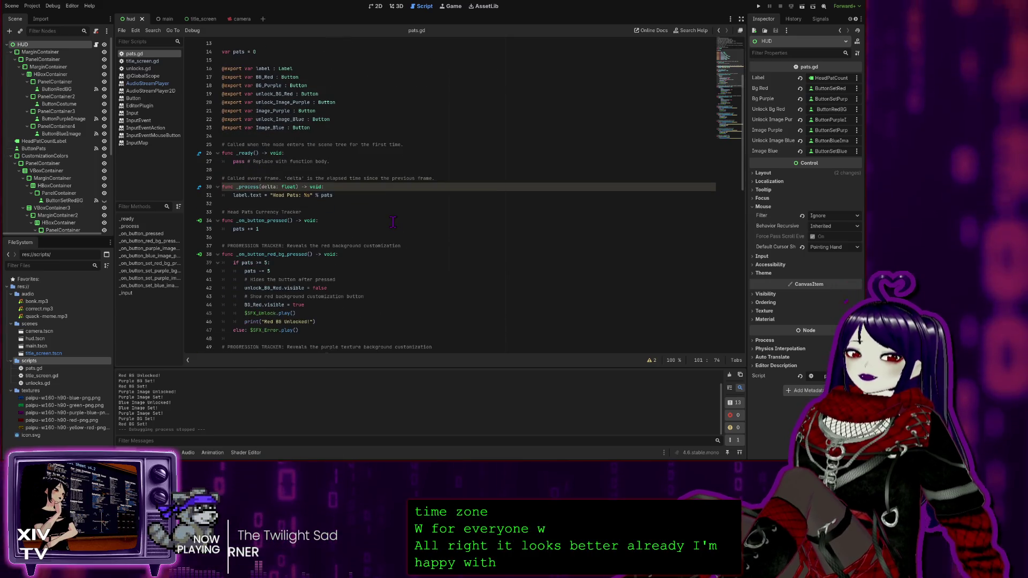
{"action": "scroll", "coordinate": [389, 209], "scroll_direction": "up", "scroll_amount": 4}
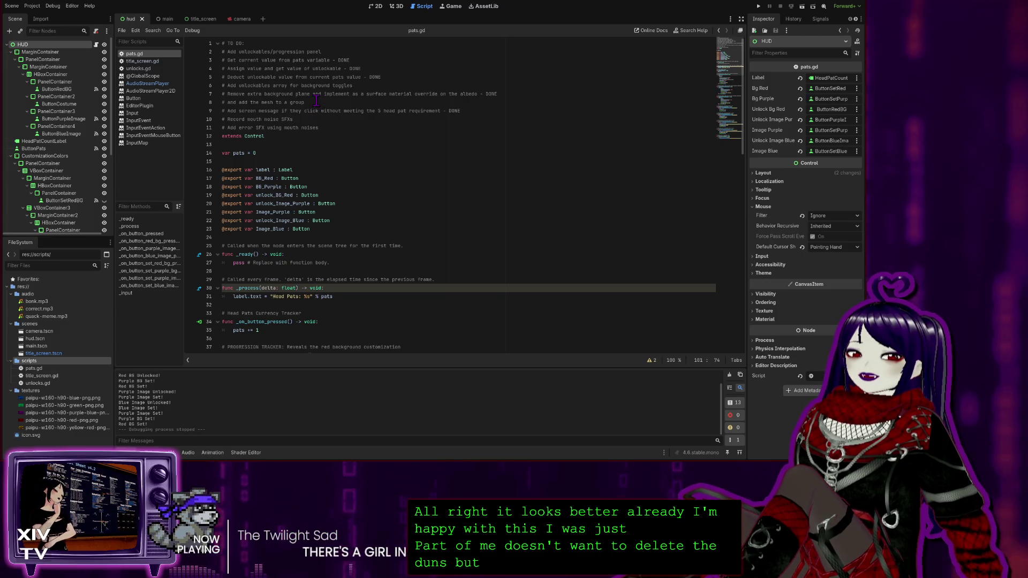
{"action": "left_click", "coordinate": [322, 119]}
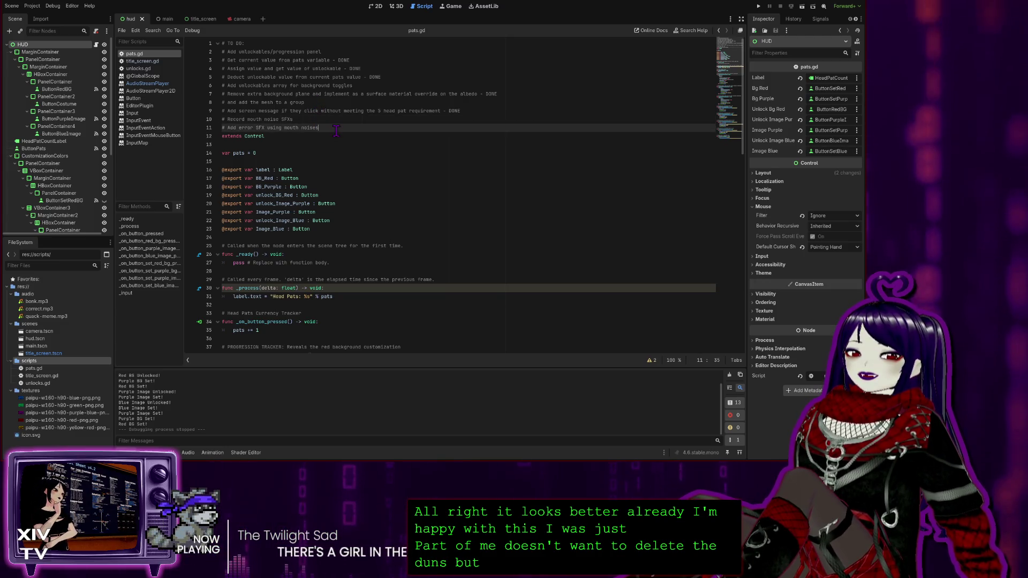
{"action": "left_click", "coordinate": [321, 128]}
{"action": "scroll", "coordinate": [402, 166], "scroll_direction": "down", "scroll_amount": 6}
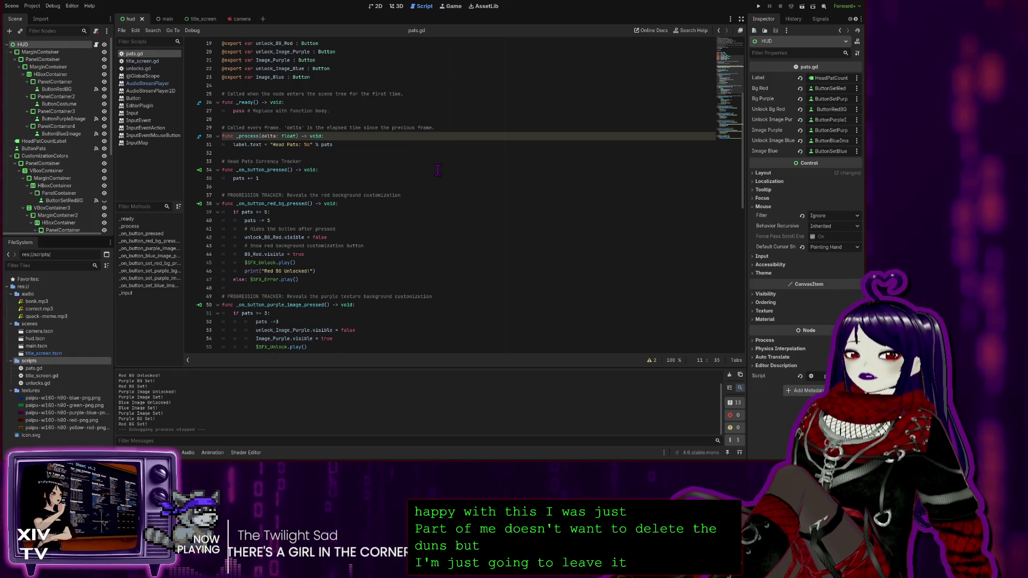
{"action": "scroll", "coordinate": [434, 167], "scroll_direction": "up", "scroll_amount": 6}
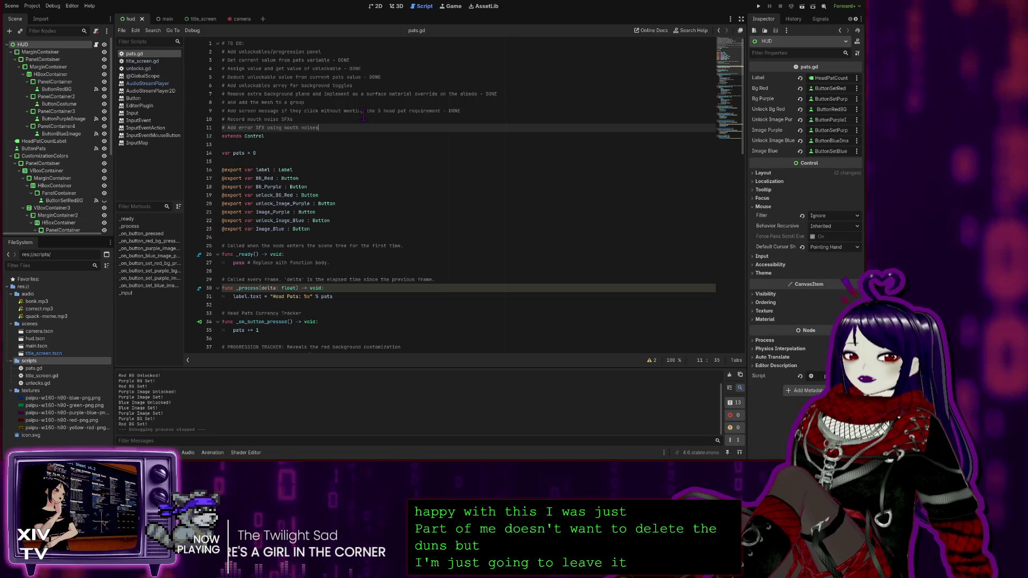
{"action": "left_click", "coordinate": [161, 61]}
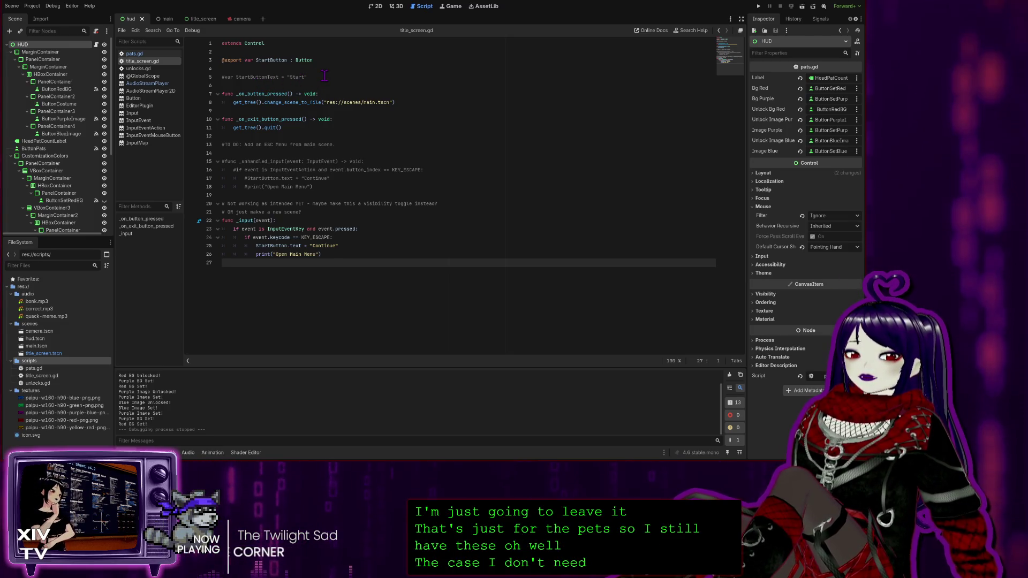
Delete the '#var StartButtonText = "Start"' line and its leftover blank line from title_screen.gd.
{"action": "left_click_drag", "start_coordinate": [333, 78], "coordinate": [342, 66]}
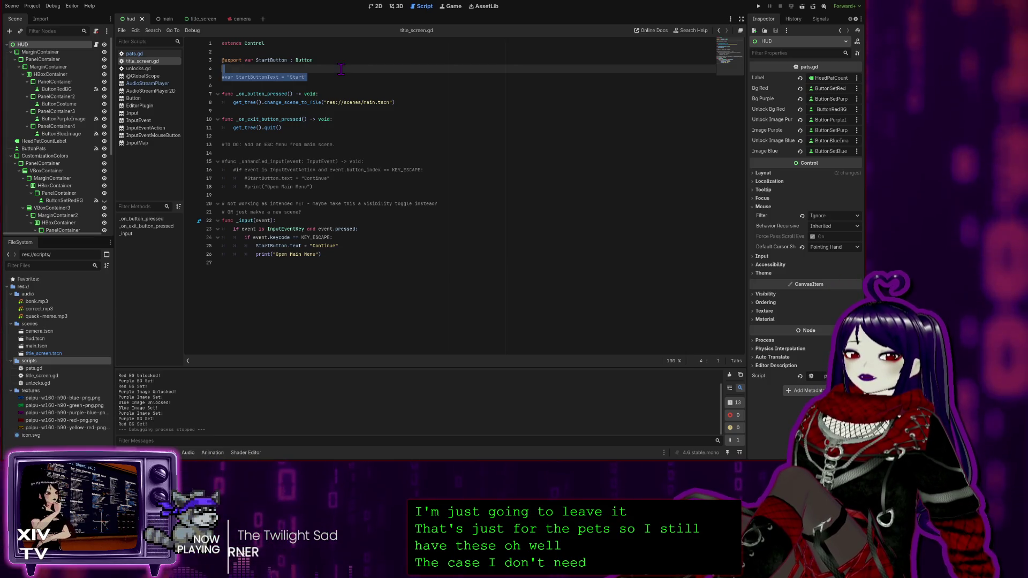
{"action": "key", "text": "BackSpace"}
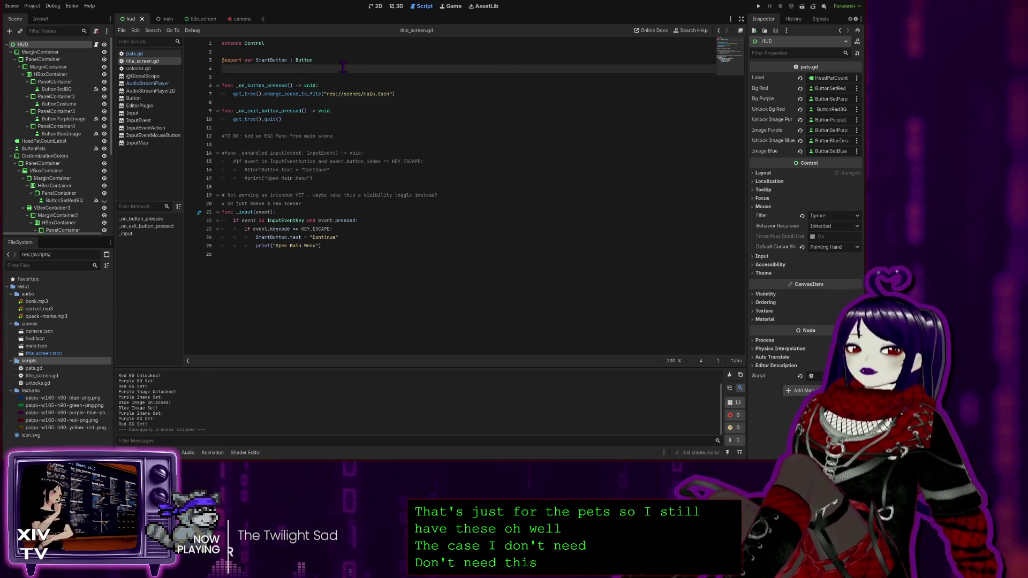
{"action": "key", "text": "BackSpace"}
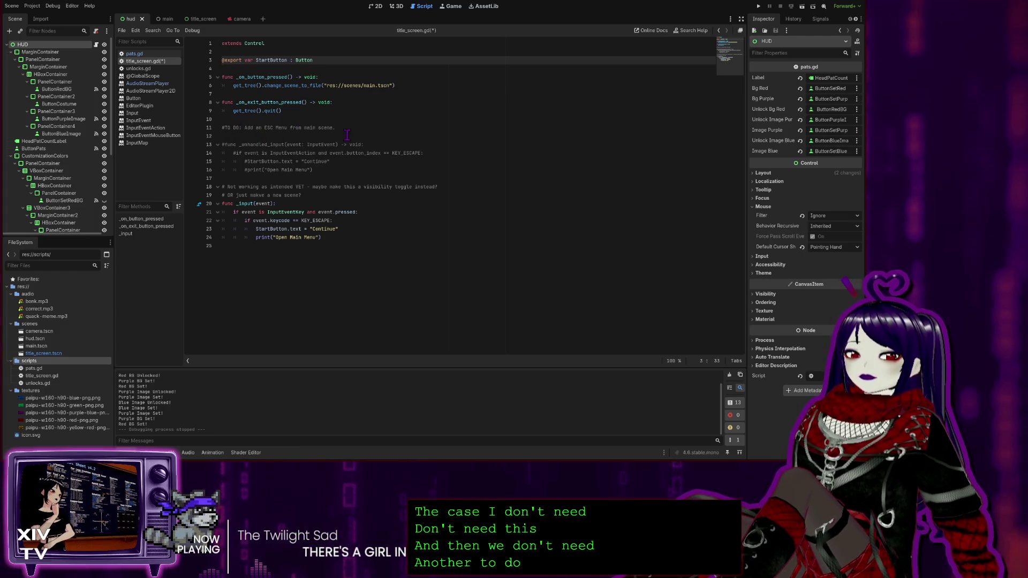
Run the head-pat game for a test, then close its window to return to the editor.
{"action": "left_click", "coordinate": [759, 6]}
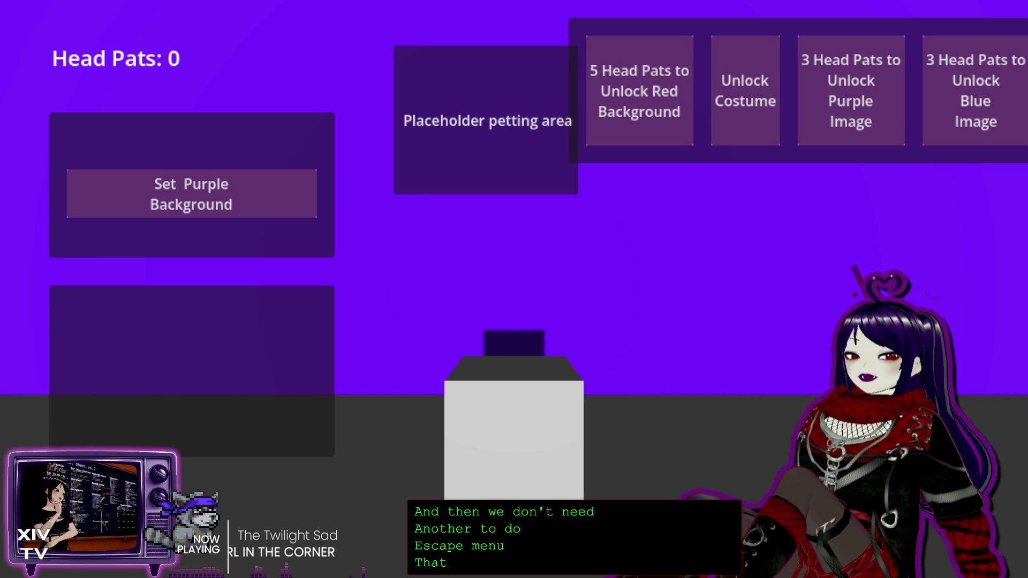
{"action": "key", "text": "alt+F4"}
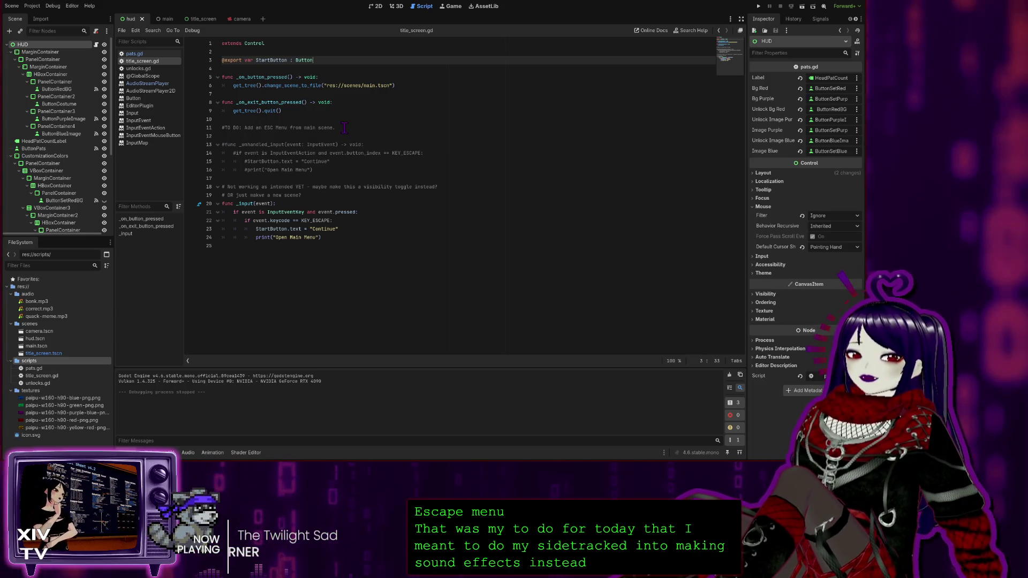
Move the ESC-menu to-do comment to the top of title_screen.gd under a '# TO DO:' line.
{"action": "left_click_drag", "start_coordinate": [343, 127], "coordinate": [210, 130]}
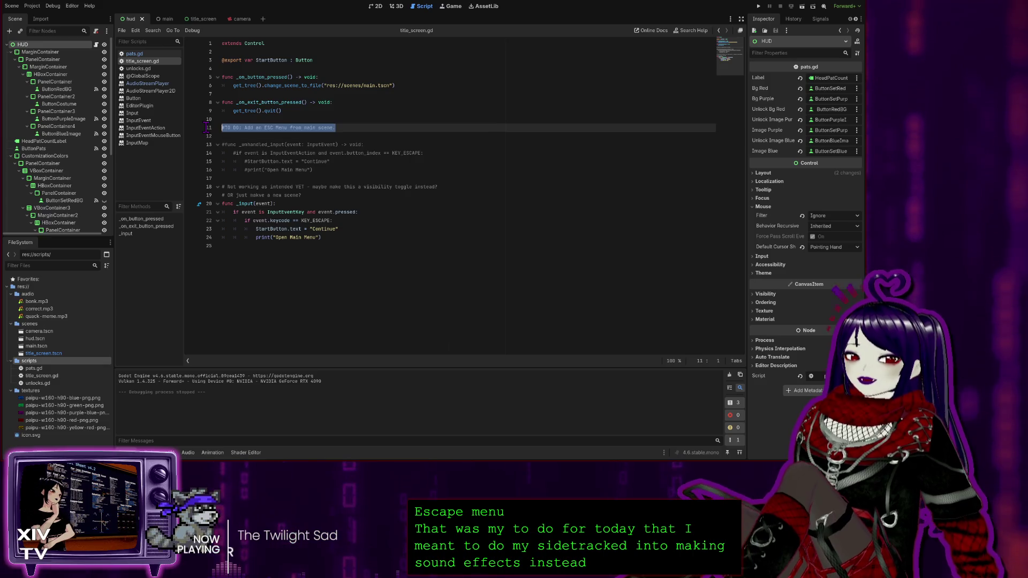
{"action": "key", "text": "BackSpace"}
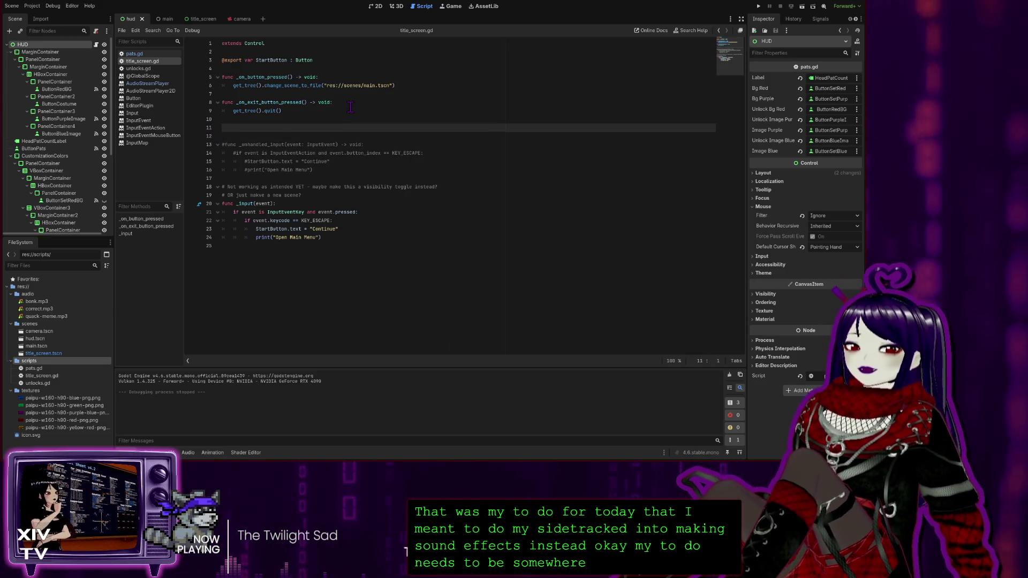
{"action": "key", "text": "ctrl+Home"}
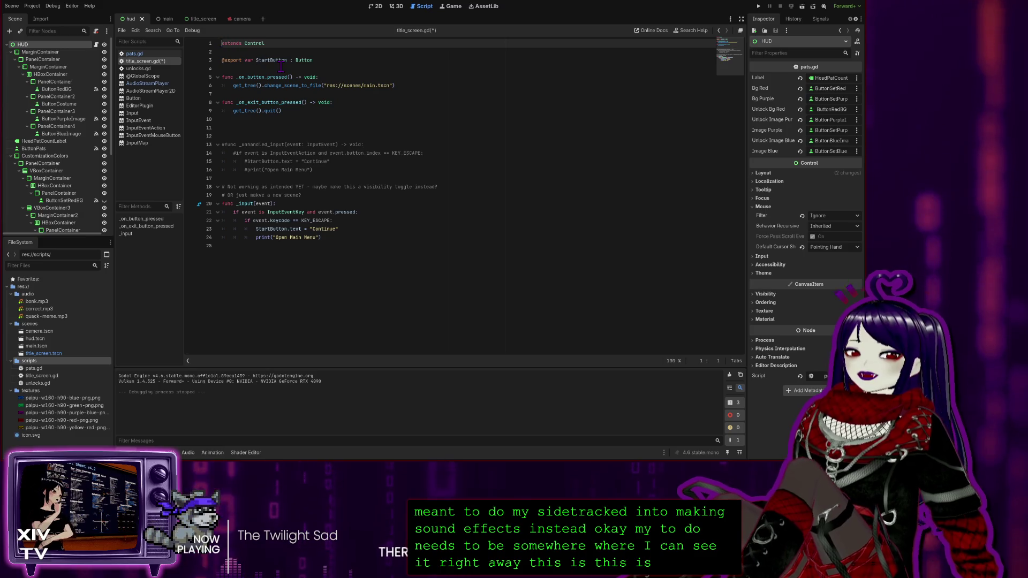
{"action": "key", "text": "Return"}
{"action": "key", "text": "Up"}
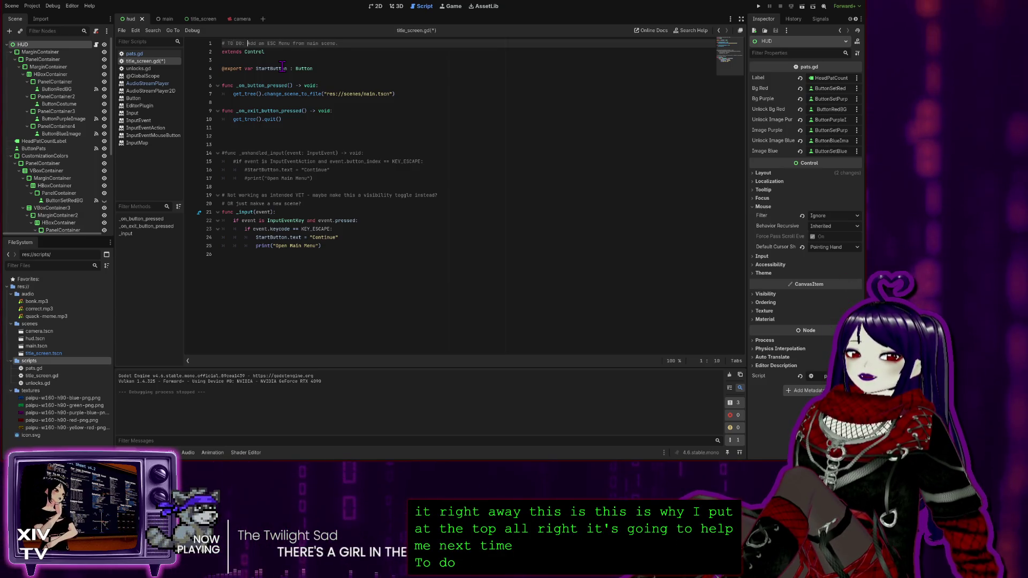
{"action": "key", "text": "Right"}
{"action": "key", "text": "Right"}
{"action": "key", "text": "Right"}
{"action": "key", "text": "Return"}
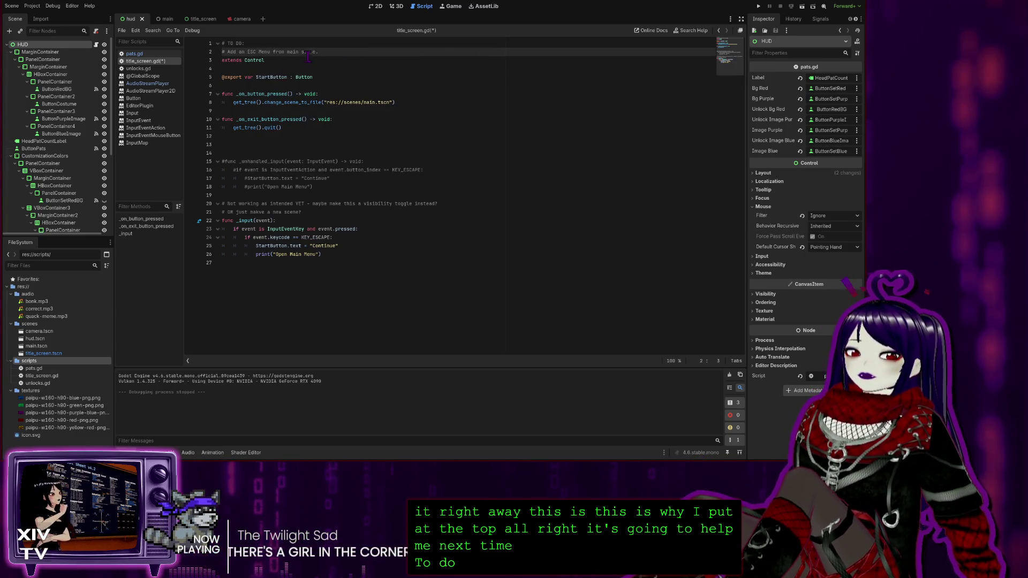
Remove the extra blank lines, save title_screen.gd, and open unlocks.gd.
{"action": "left_click", "coordinate": [271, 150]}
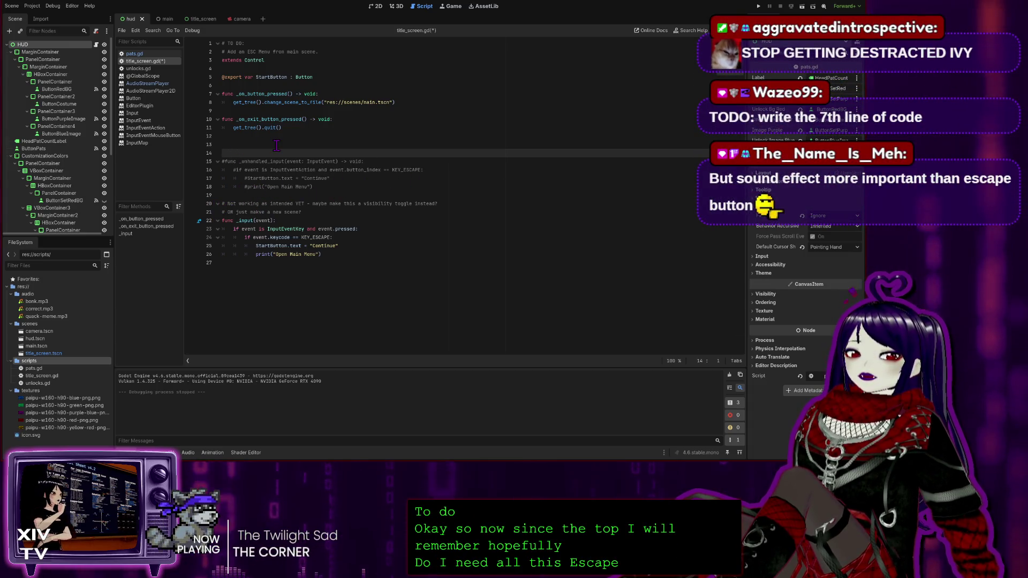
{"action": "key", "text": "BackSpace"}
{"action": "key", "text": "BackSpace"}
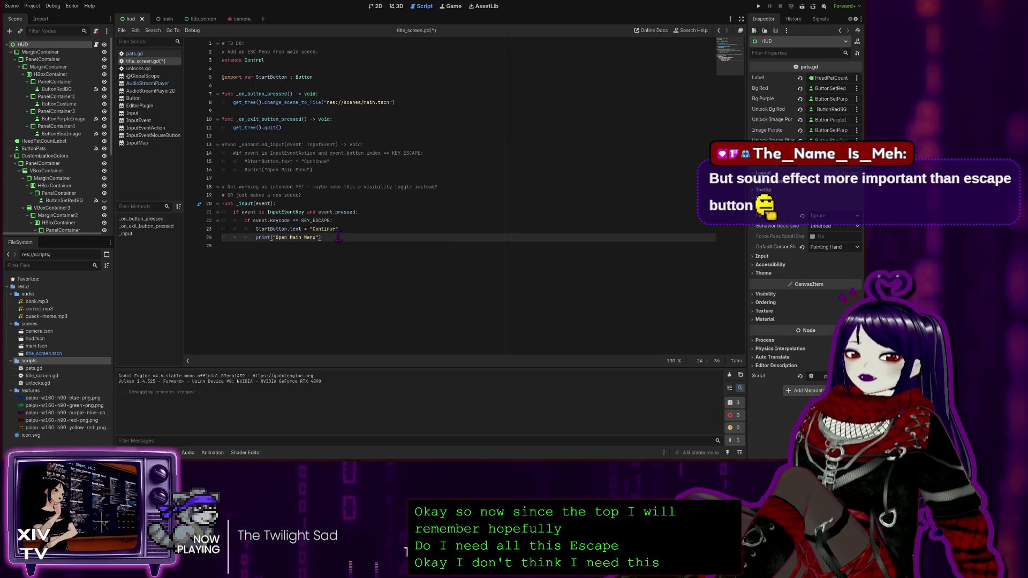
{"action": "left_click", "coordinate": [375, 237]}
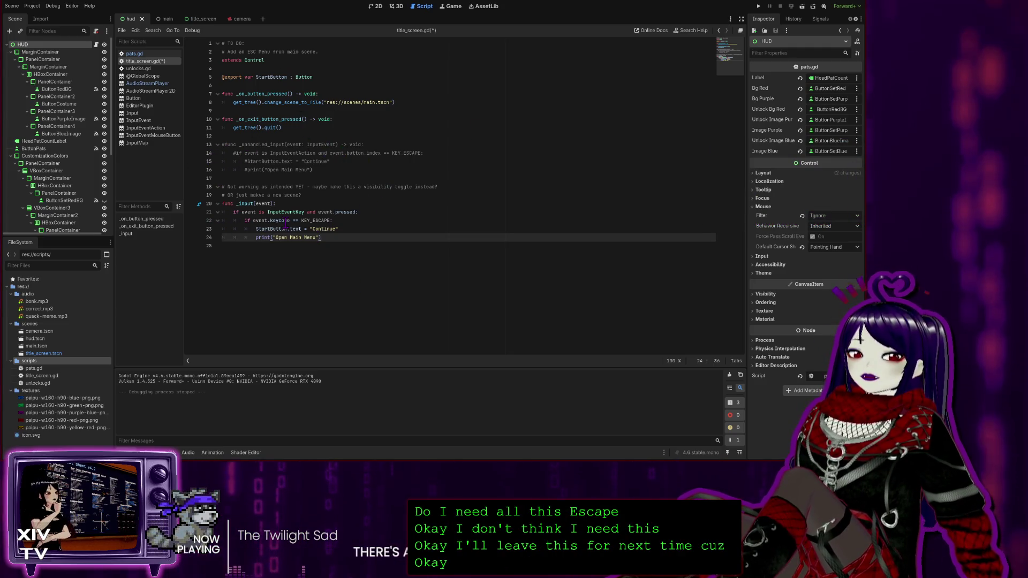
{"action": "key", "text": "ctrl+s"}
{"action": "left_click", "coordinate": [390, 146]}
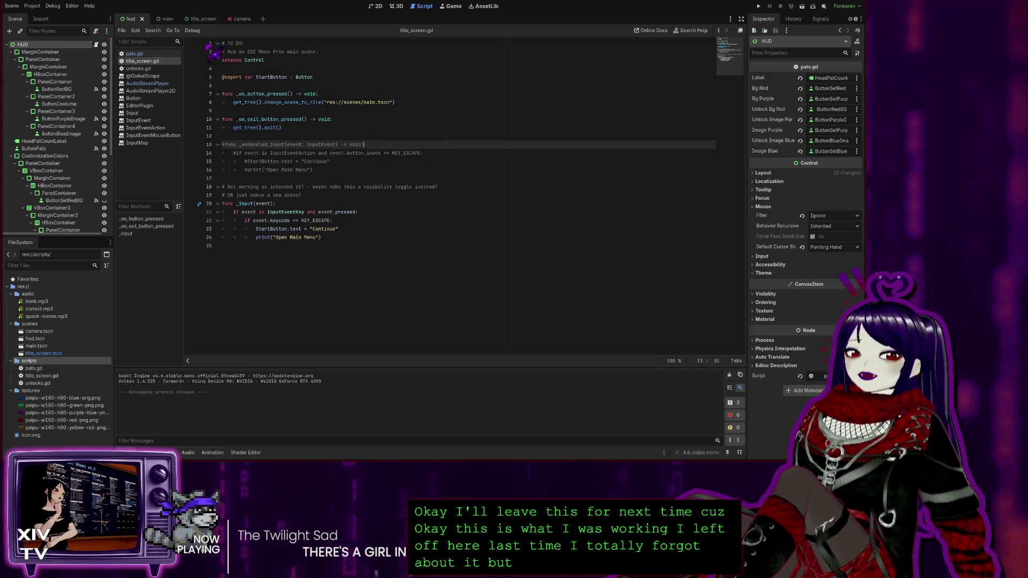
{"action": "left_click", "coordinate": [138, 69]}
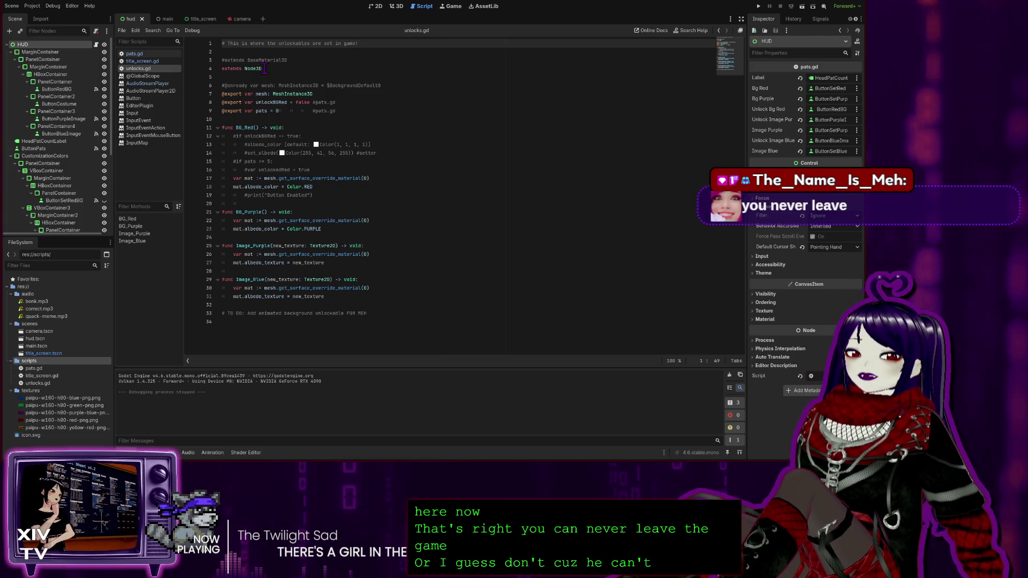
Delete the '#extends BaseMaterial3D' line from unlocks.gd, undoing an accidental extra deletion.
{"action": "left_click_drag", "start_coordinate": [314, 58], "coordinate": [210, 60]}
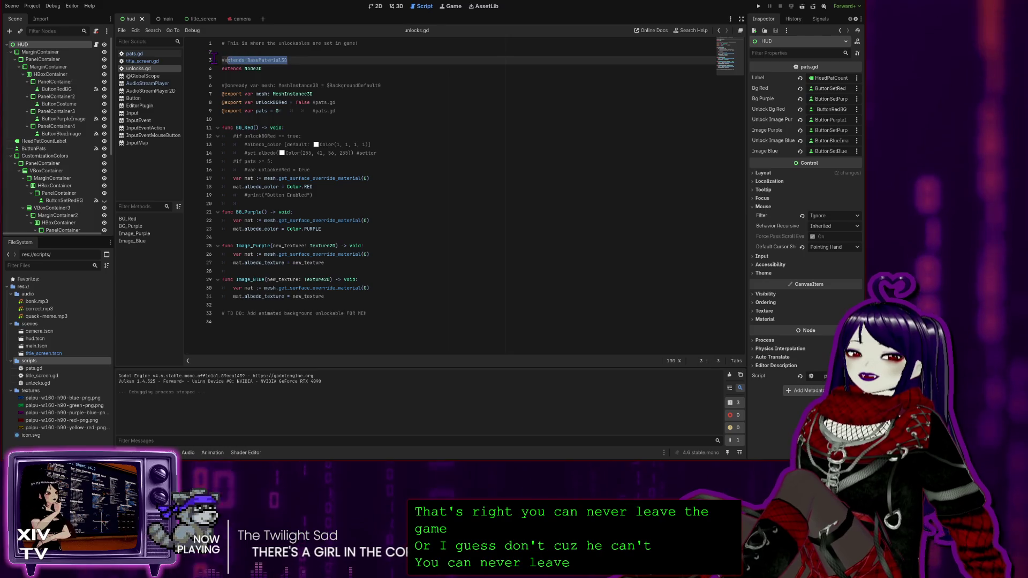
{"action": "key", "text": "BackSpace"}
{"action": "key", "text": "BackSpace"}
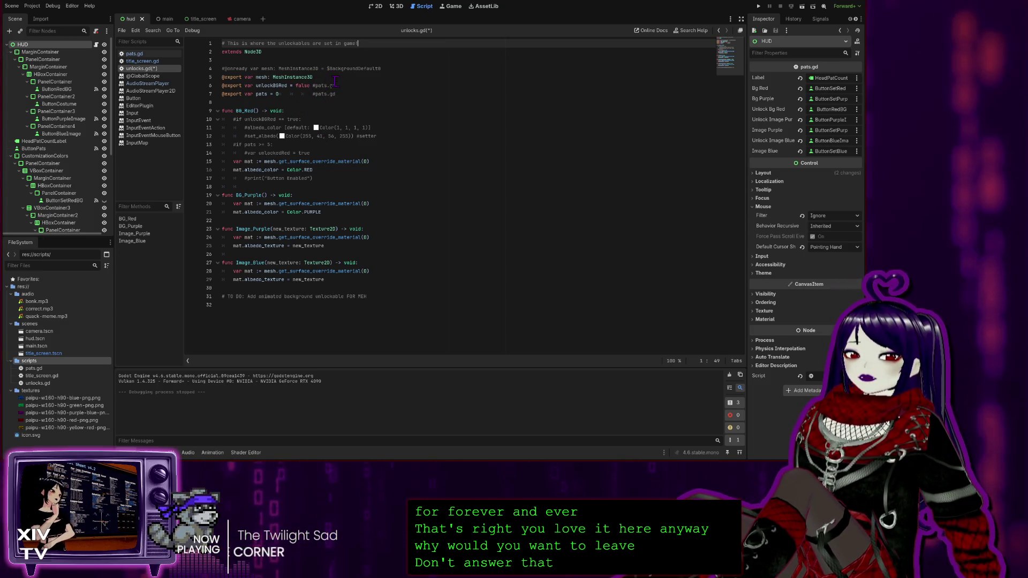
{"action": "left_click", "coordinate": [413, 69]}
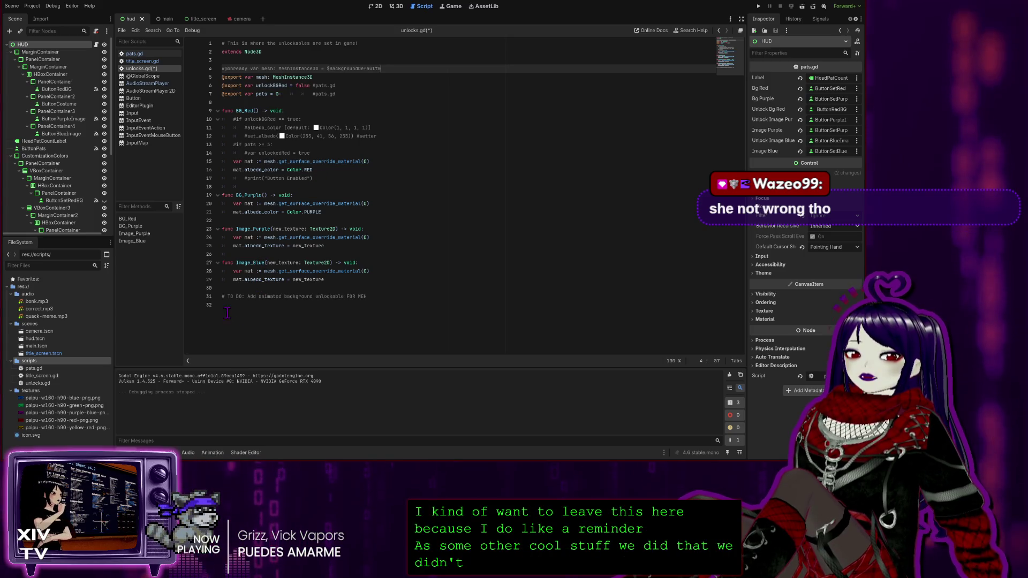
{"action": "left_click", "coordinate": [367, 296]}
{"action": "left_click_drag", "start_coordinate": [320, 300], "coordinate": [188, 294]}
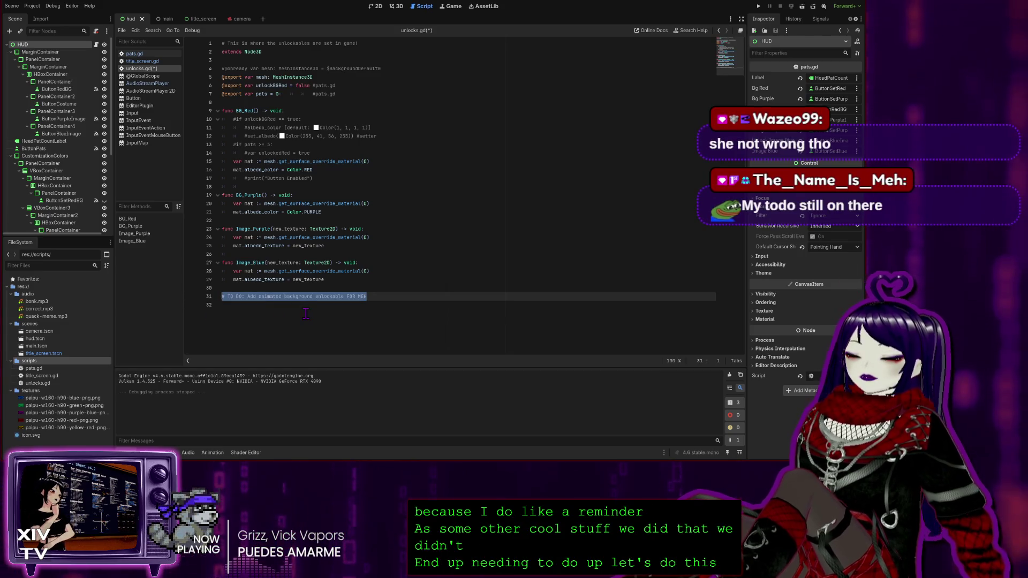
{"action": "key", "text": "ctrl+z"}
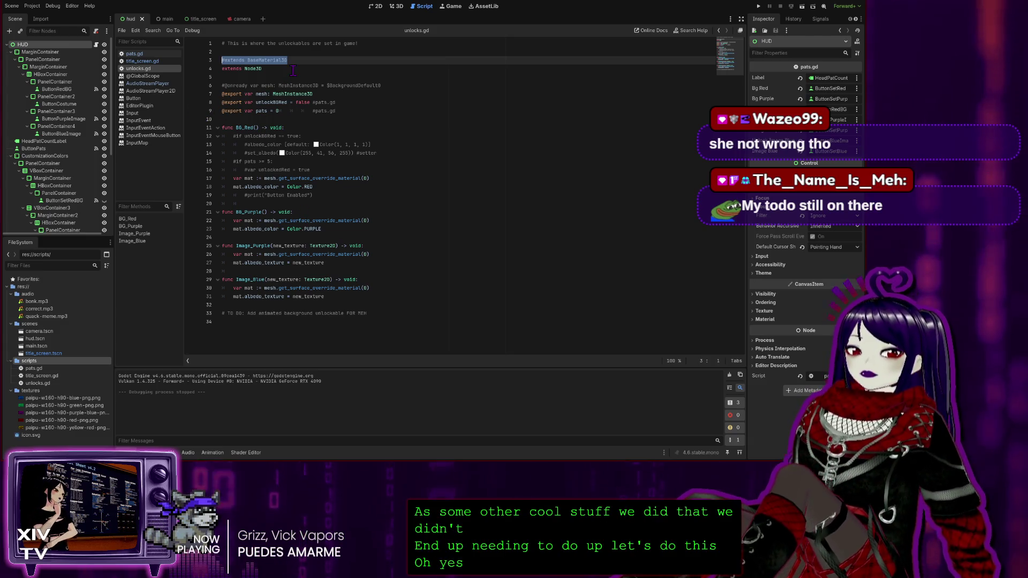
{"action": "key", "text": "BackSpace"}
{"action": "key", "text": "BackSpace"}
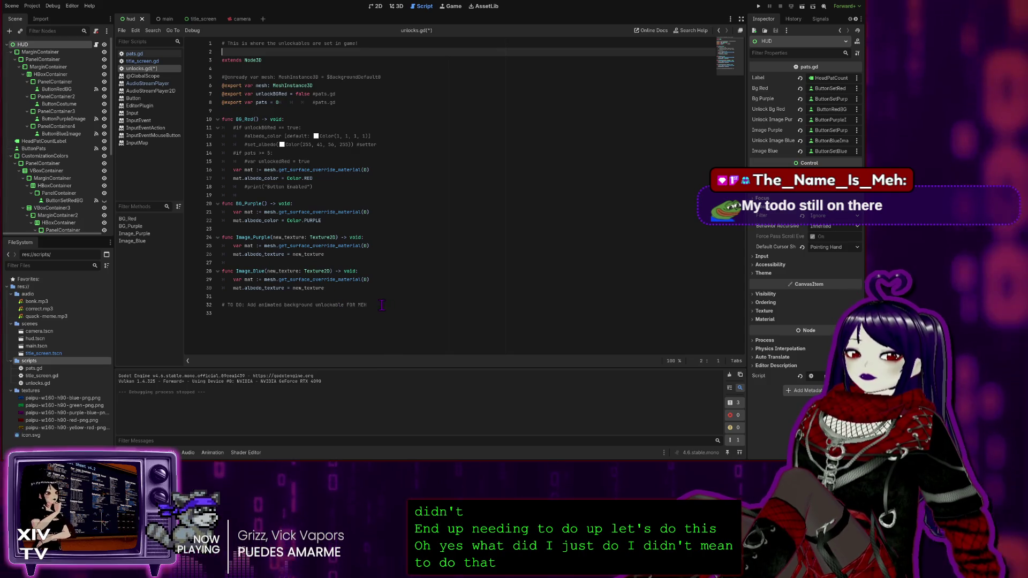
{"action": "left_click_drag", "start_coordinate": [382, 305], "coordinate": [208, 303]}
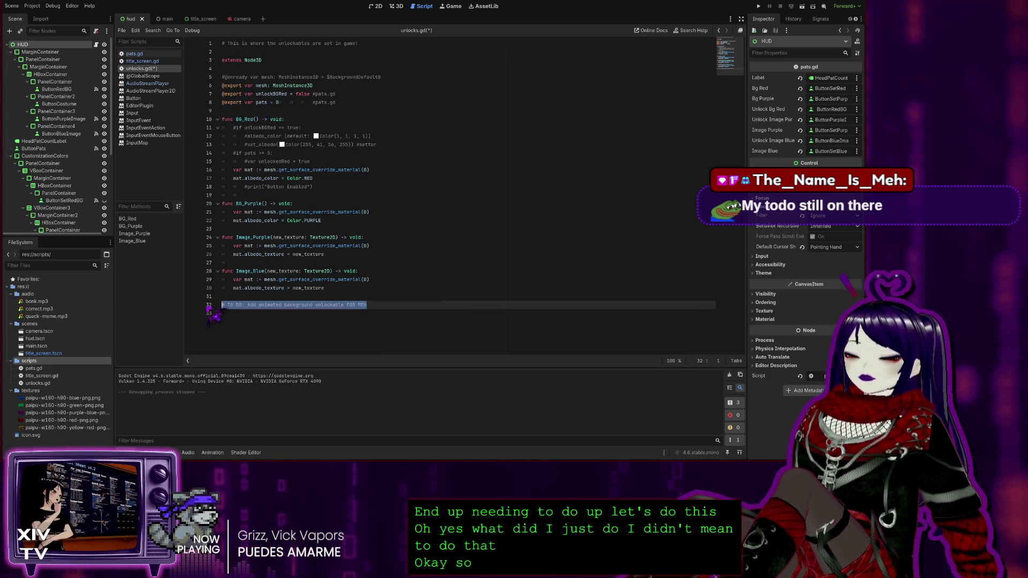
Move the 'Add animated background unlockable FOR MEH' note to line 1 under a '# TO DO:' heading.
{"action": "key", "text": "ctrl+x"}
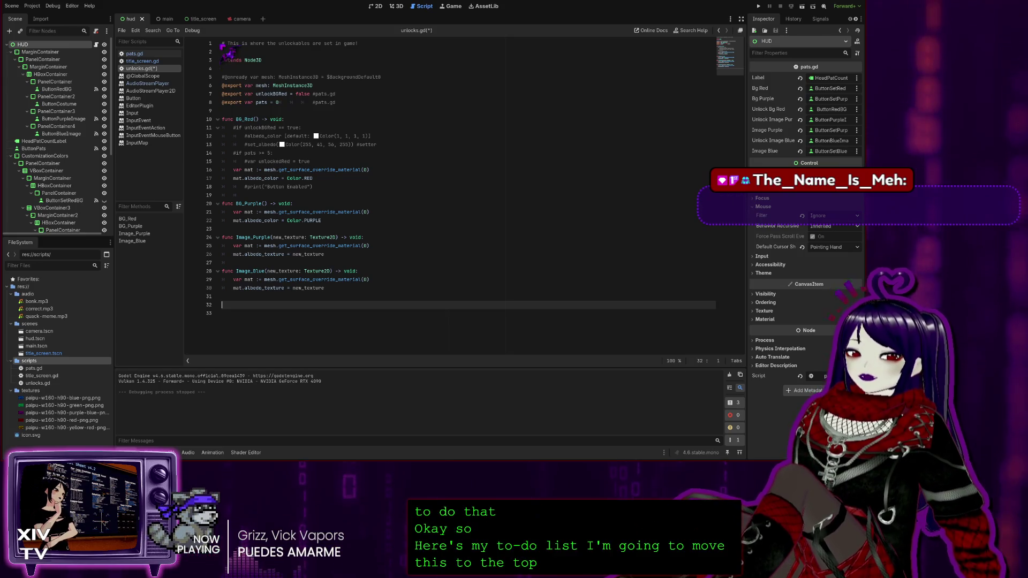
{"action": "left_click", "coordinate": [224, 43]}
{"action": "key", "text": "Return"}
{"action": "key", "text": "Up"}
{"action": "key", "text": "ctrl+v"}
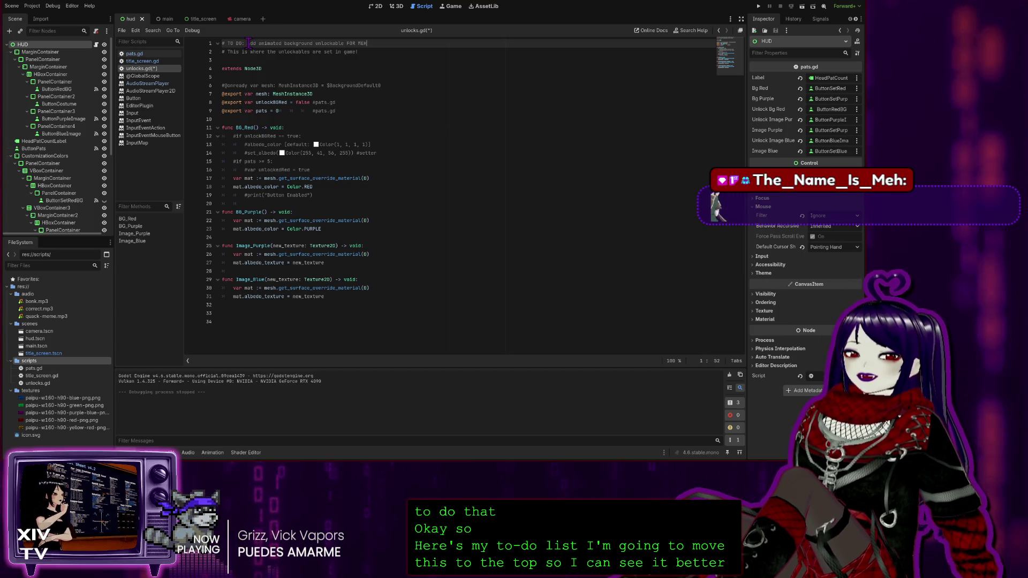
{"action": "key", "text": "Return"}
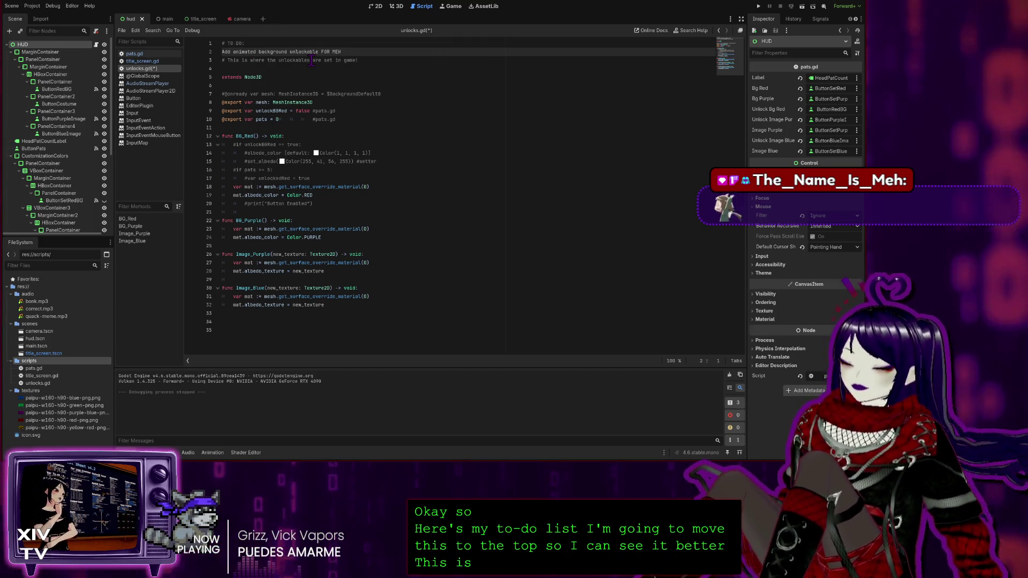
{"action": "type", "text": "#"}
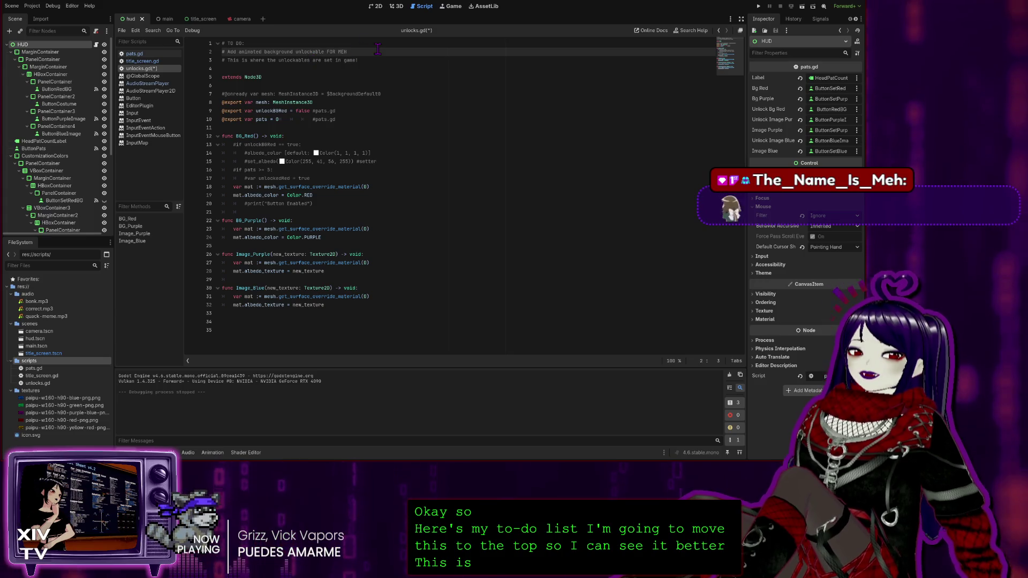
Add a blank line after the note and remove the blank line above extends Node3D.
{"action": "left_click", "coordinate": [363, 52]}
{"action": "key", "text": "Return"}
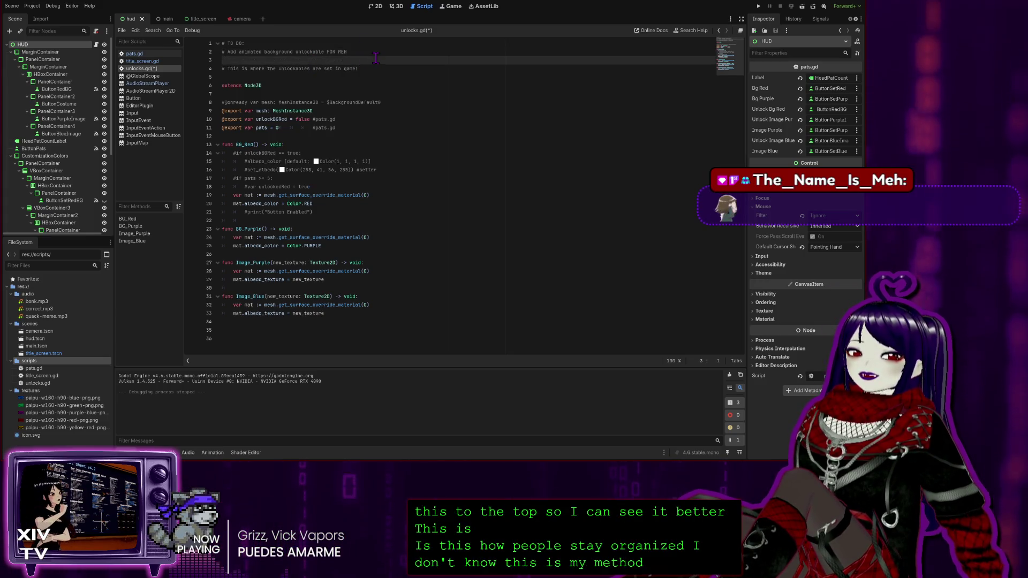
{"action": "left_click", "coordinate": [330, 87]}
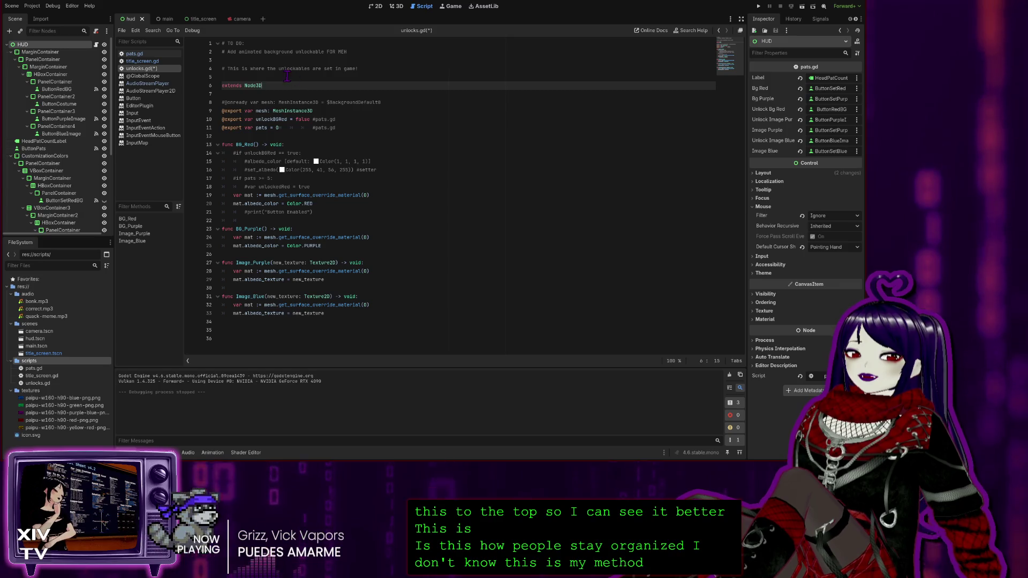
{"action": "key", "text": "Up"}
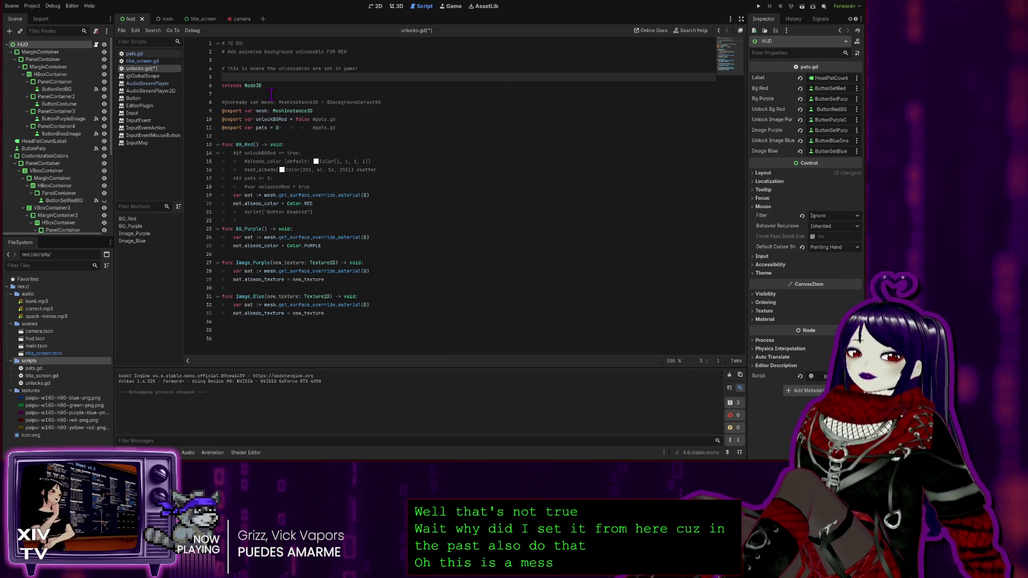
{"action": "key", "text": "BackSpace"}
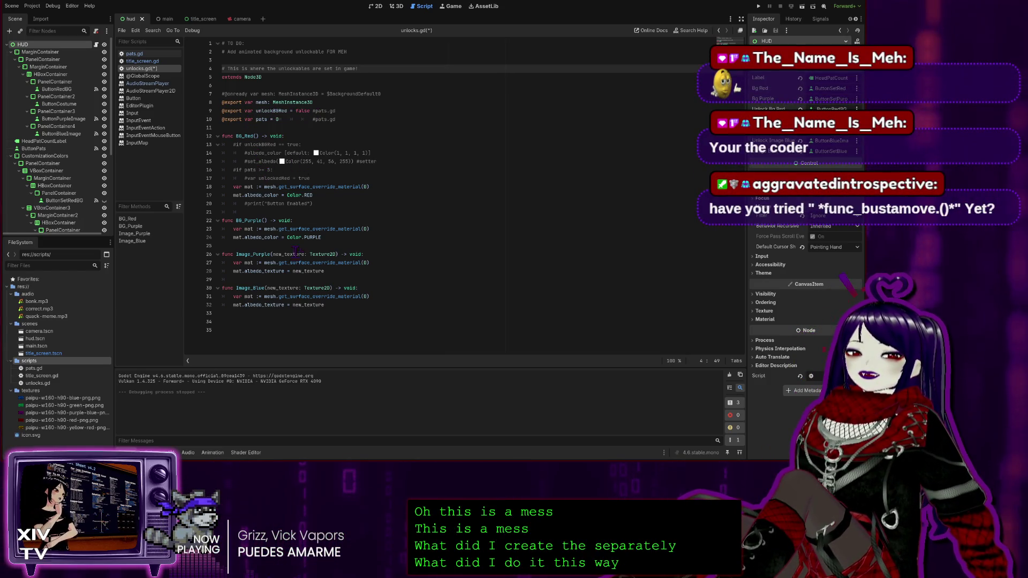
{"action": "left_click", "coordinate": [250, 330]}
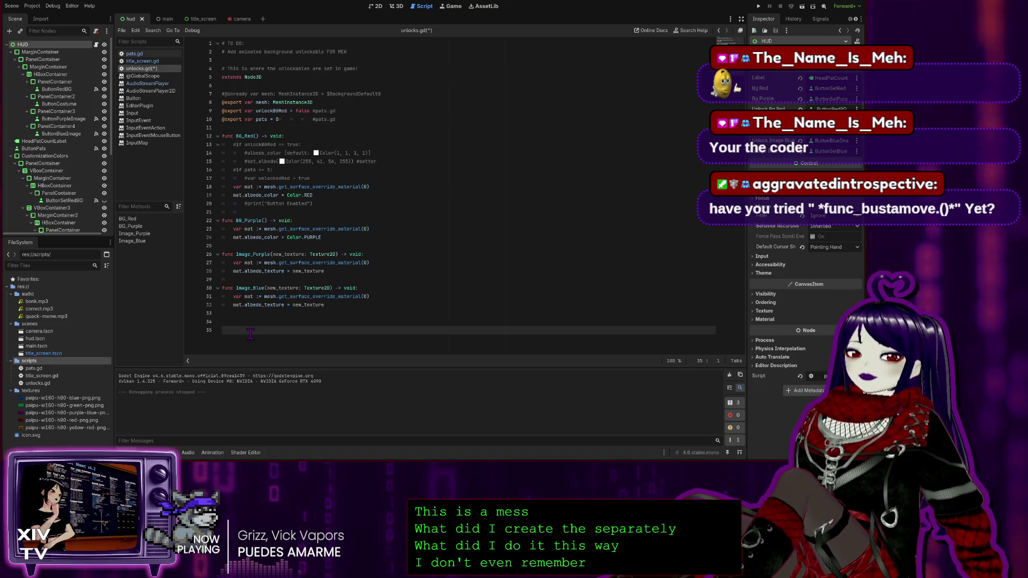
Remove the trailing empty line and append '(main 3D scene)' to the unlockables comment on line 4.
{"action": "key", "text": "BackSpace"}
{"action": "key", "text": "BackSpace"}
{"action": "key", "text": "BackSpace"}
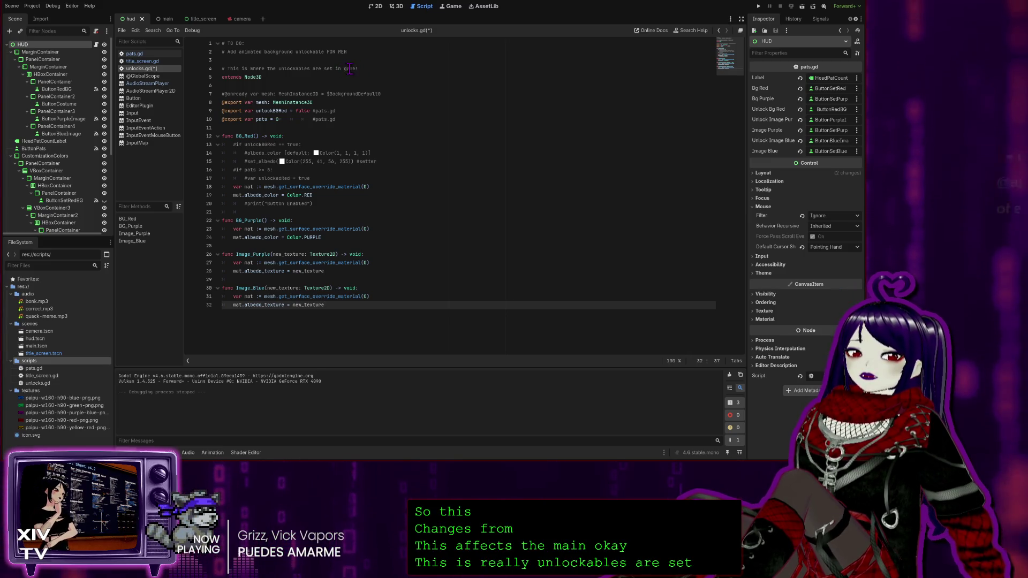
{"action": "left_click", "coordinate": [370, 68]}
{"action": "type", "text": "("}
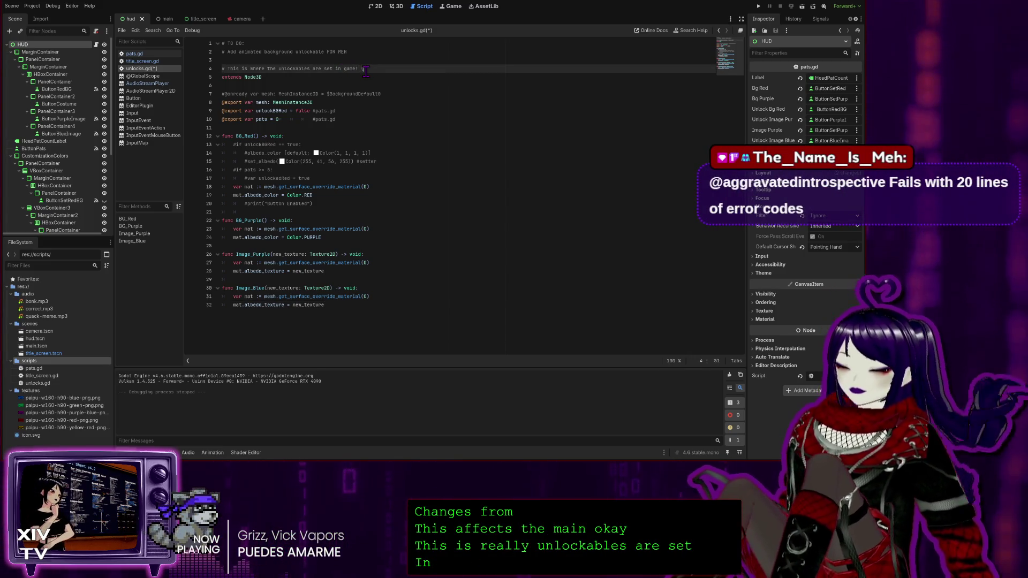
{"action": "type", "text": "main scene"}
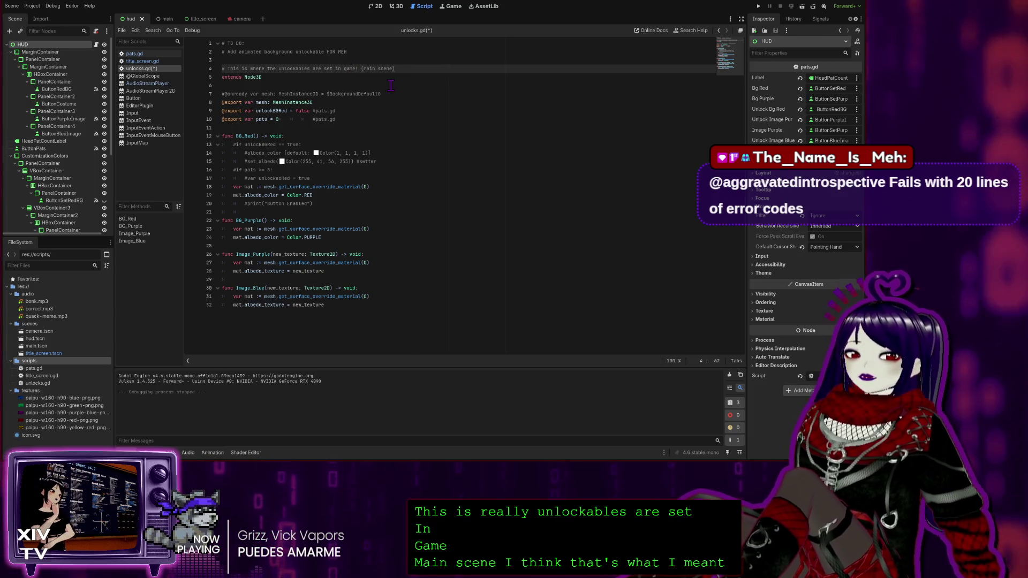
{"action": "left_click", "coordinate": [374, 68]}
{"action": "type", "text": "3D"}
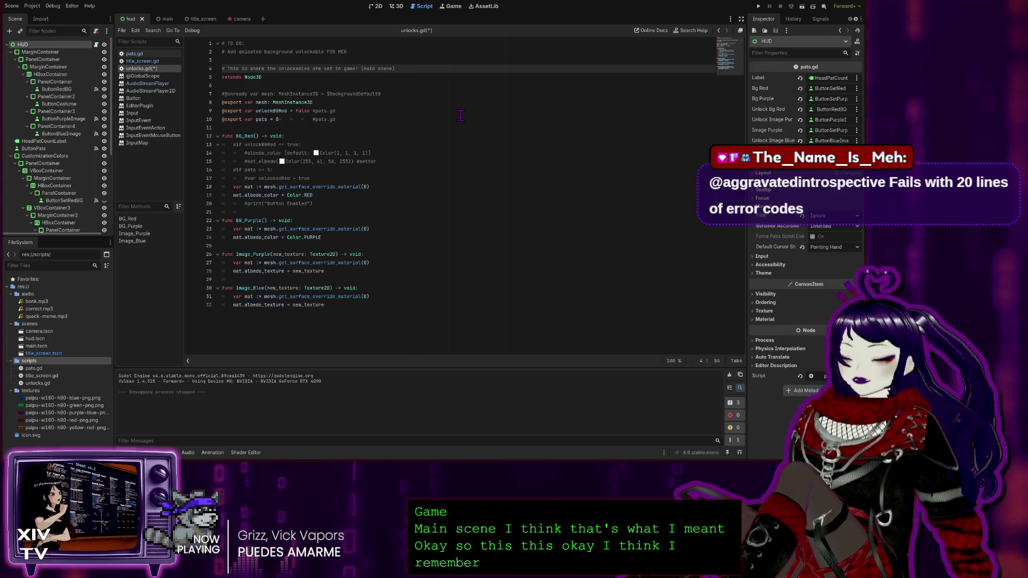
Save unlocks.gd with the edited comments.
{"action": "double_click", "coordinate": [249, 77]}
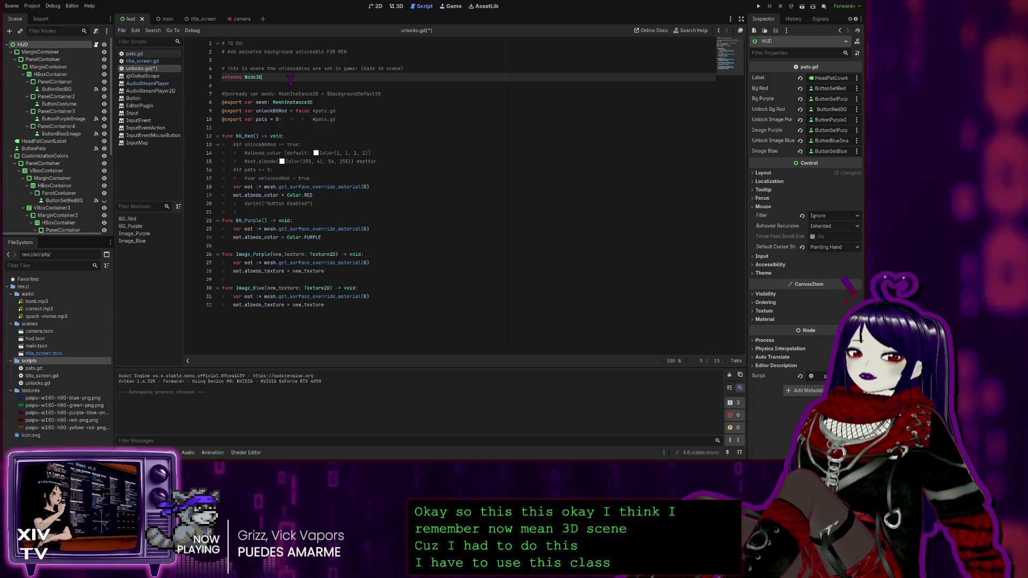
{"action": "left_click", "coordinate": [333, 186]}
{"action": "key", "text": "Down"}
{"action": "key", "text": "Down"}
{"action": "key", "text": "Down"}
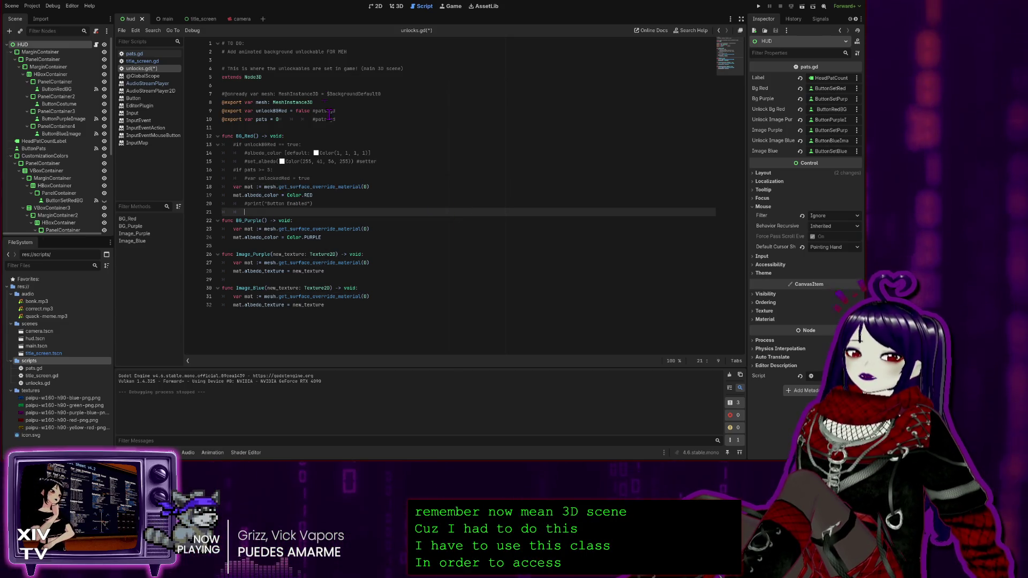
{"action": "left_click", "coordinate": [429, 134]}
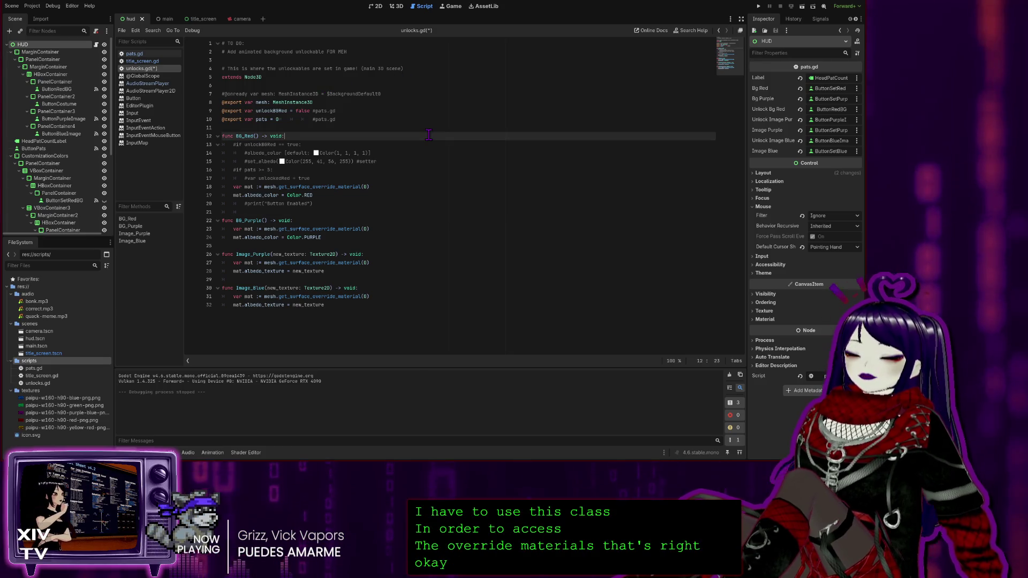
{"action": "key", "text": "ctrl+s"}
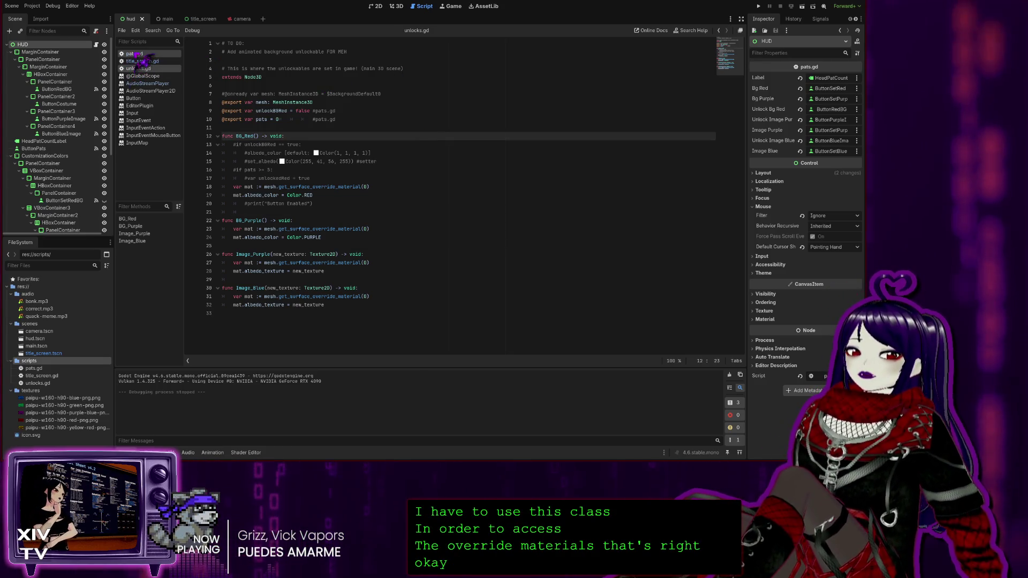
Open pats.gd and review its to-do list, pats counter and exported button variables around lines 4–11.
{"action": "left_click", "coordinate": [140, 56]}
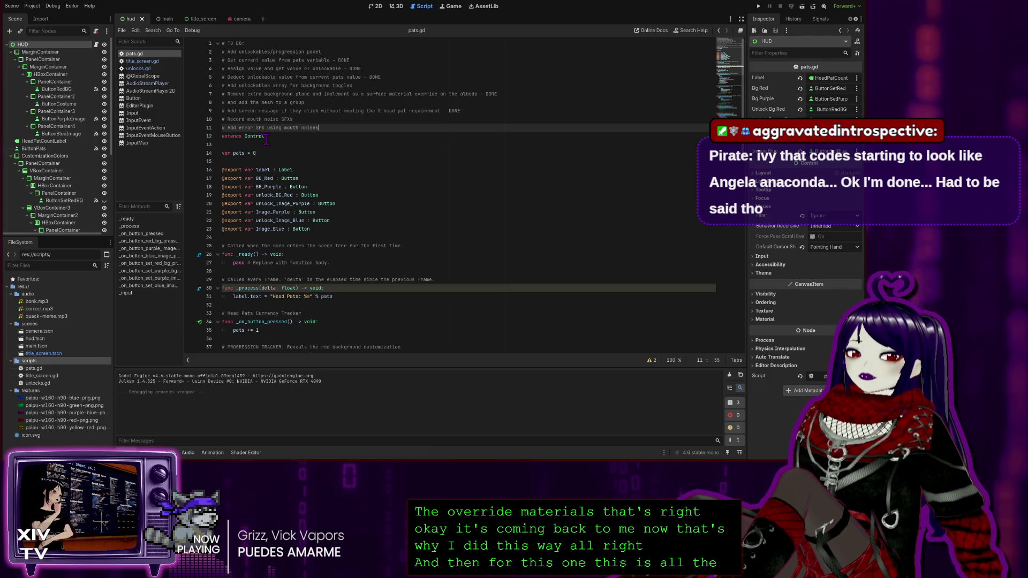
{"action": "key", "text": "Down"}
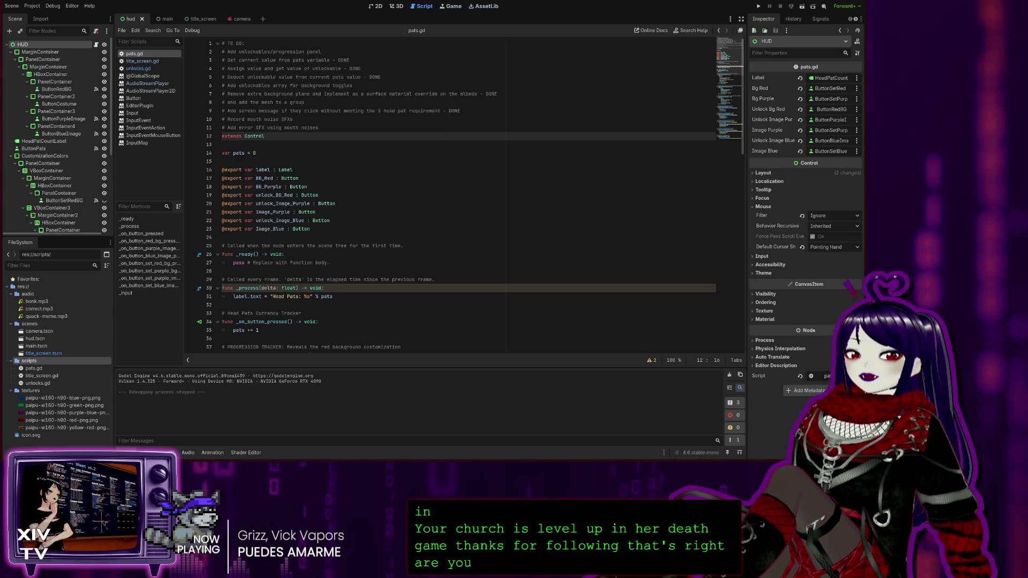
{"action": "left_click", "coordinate": [454, 66]}
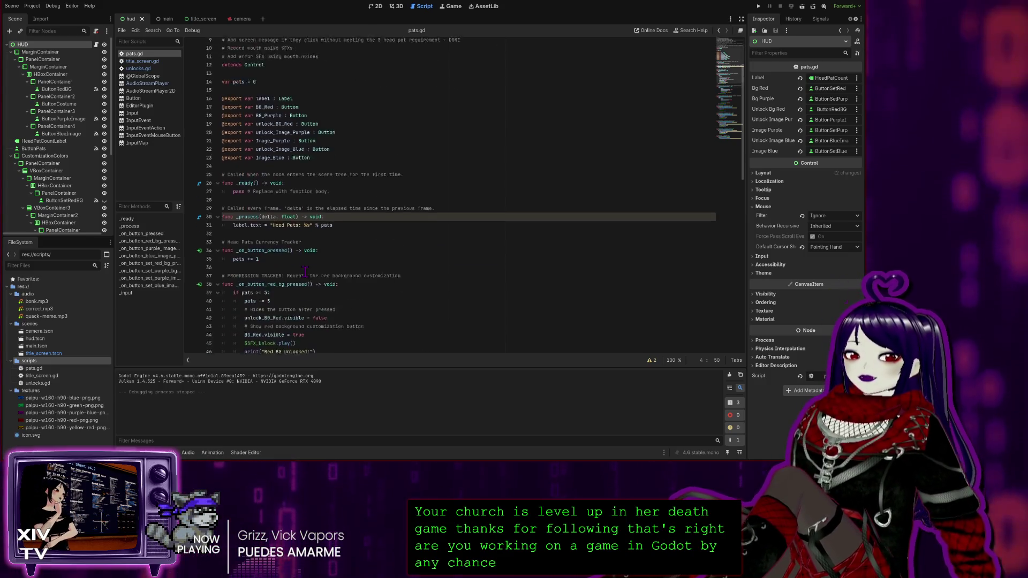
{"action": "scroll", "coordinate": [305, 288], "scroll_direction": "down", "scroll_amount": 8}
{"action": "scroll", "coordinate": [379, 305], "scroll_direction": "up", "scroll_amount": 8}
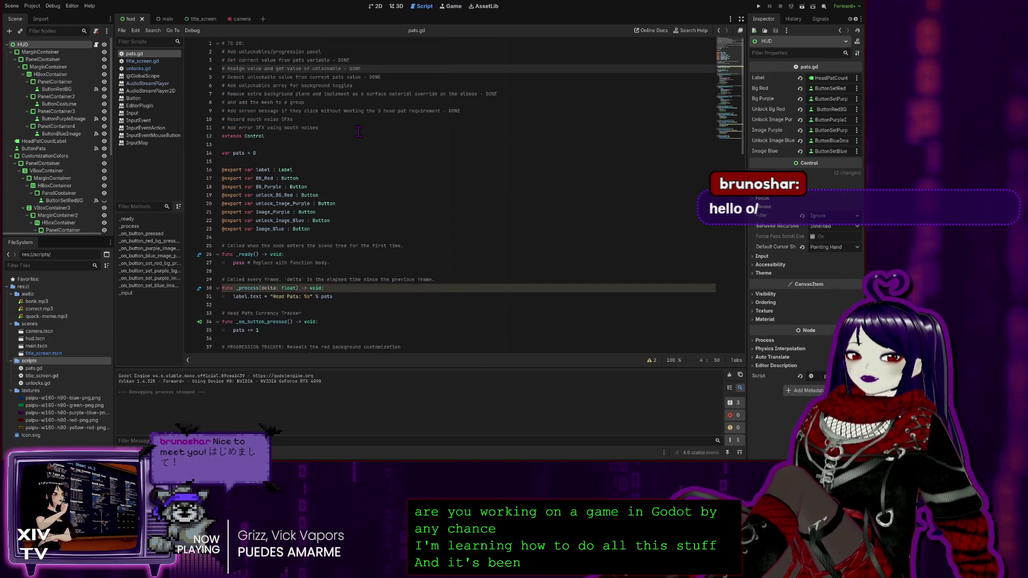
{"action": "left_click", "coordinate": [331, 127]}
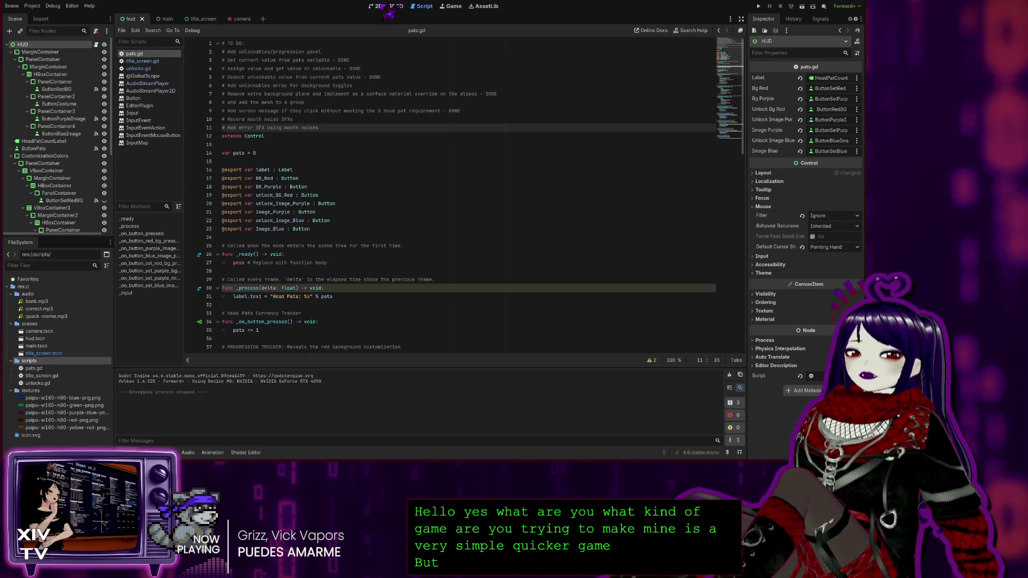
Review the opening lines of the title_screen.gd script.
{"action": "left_click", "coordinate": [154, 61]}
{"action": "left_click", "coordinate": [328, 60]}
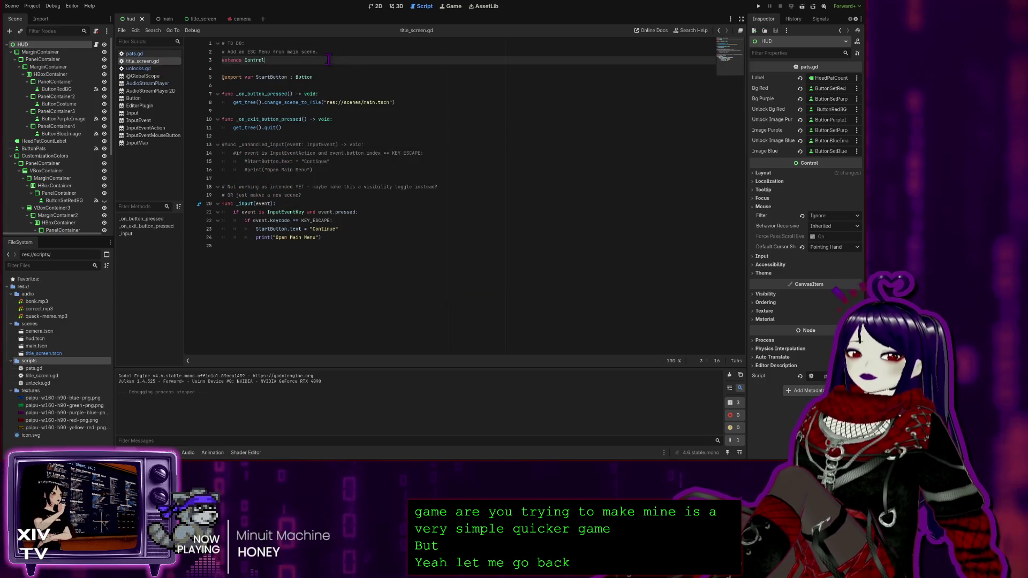
{"action": "left_click", "coordinate": [318, 52]}
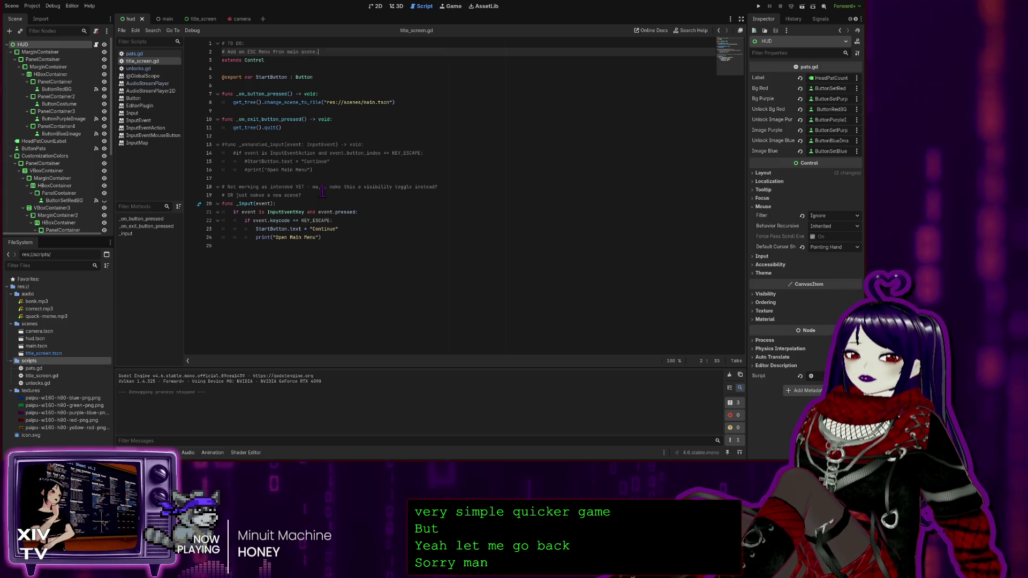
Look over unlocks.gd, then move to the 3D workspace.
{"action": "left_click", "coordinate": [142, 69]}
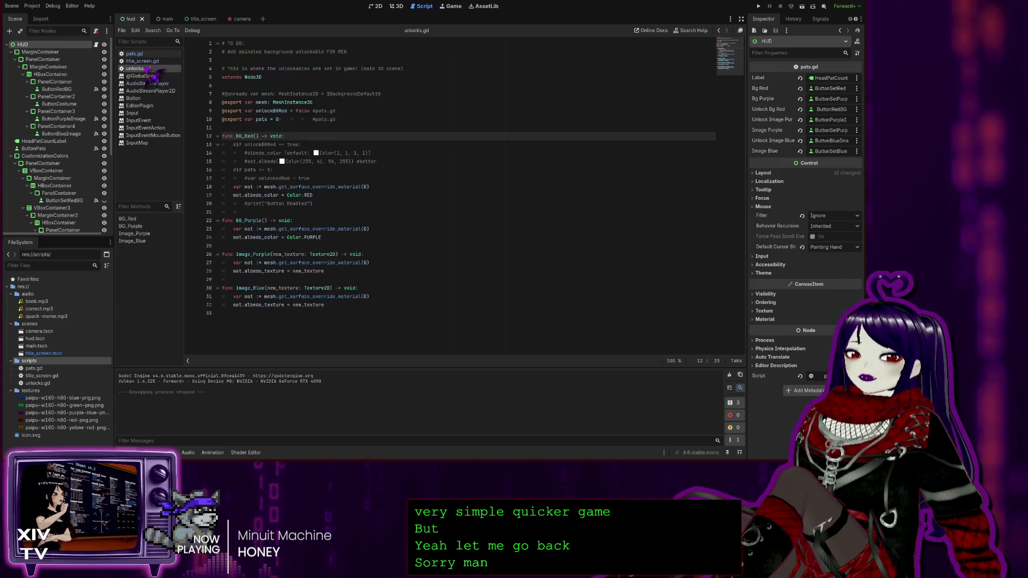
{"action": "left_click", "coordinate": [346, 54]}
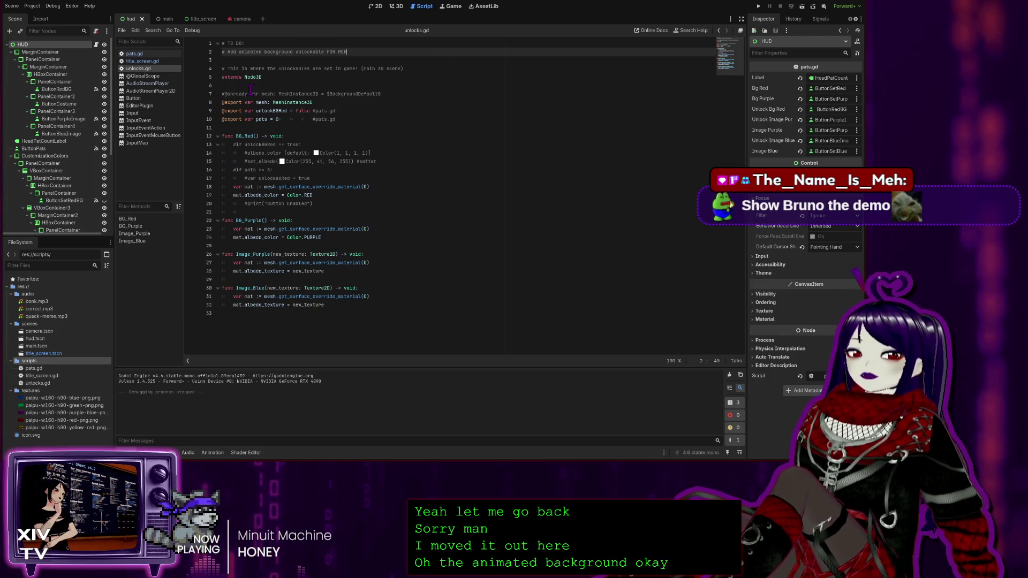
{"action": "left_click", "coordinate": [397, 6]}
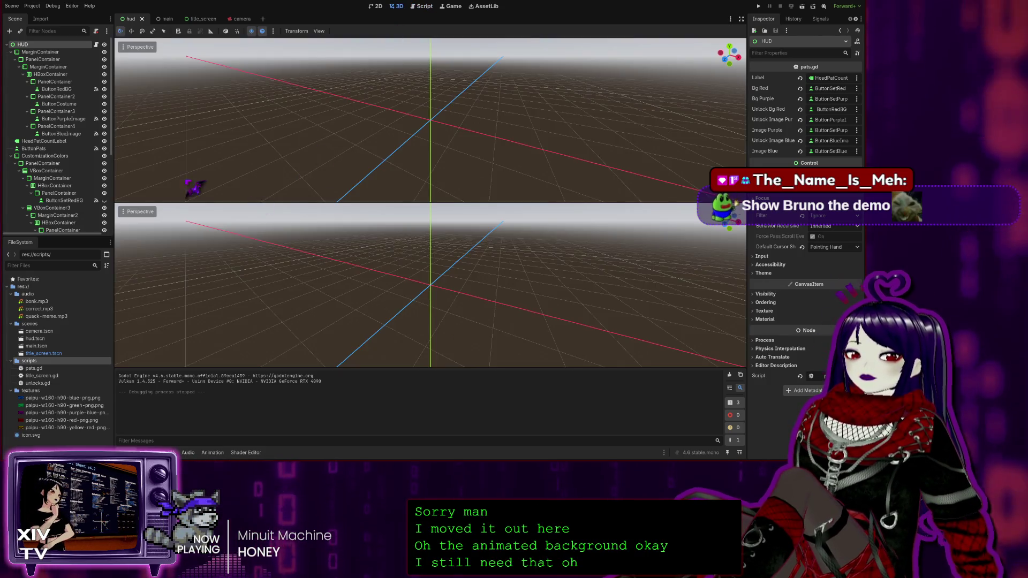
In the main scene, select Camera3D and preview its view in the lower viewport.
{"action": "left_click", "coordinate": [158, 19]}
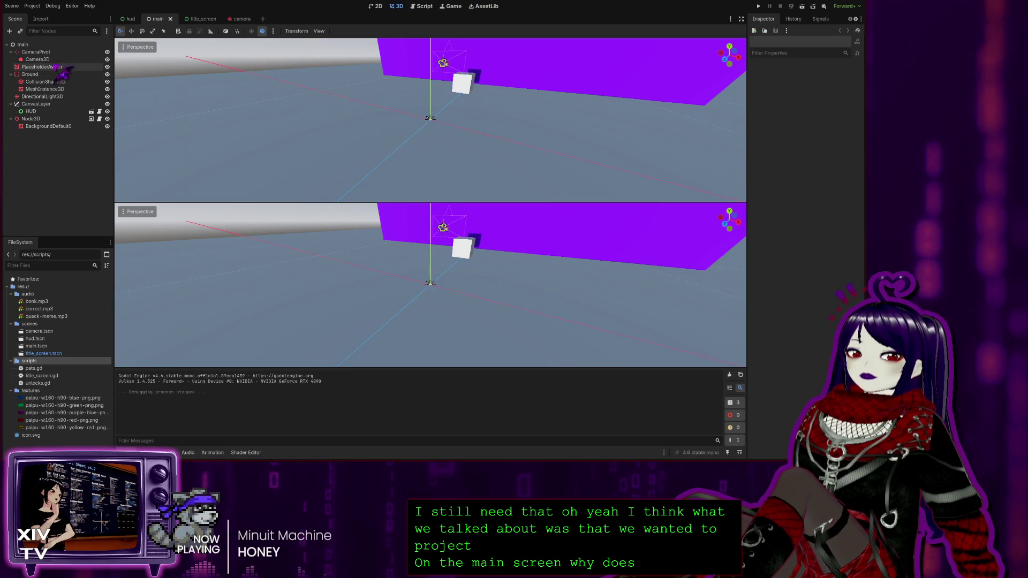
{"action": "left_click", "coordinate": [59, 59]}
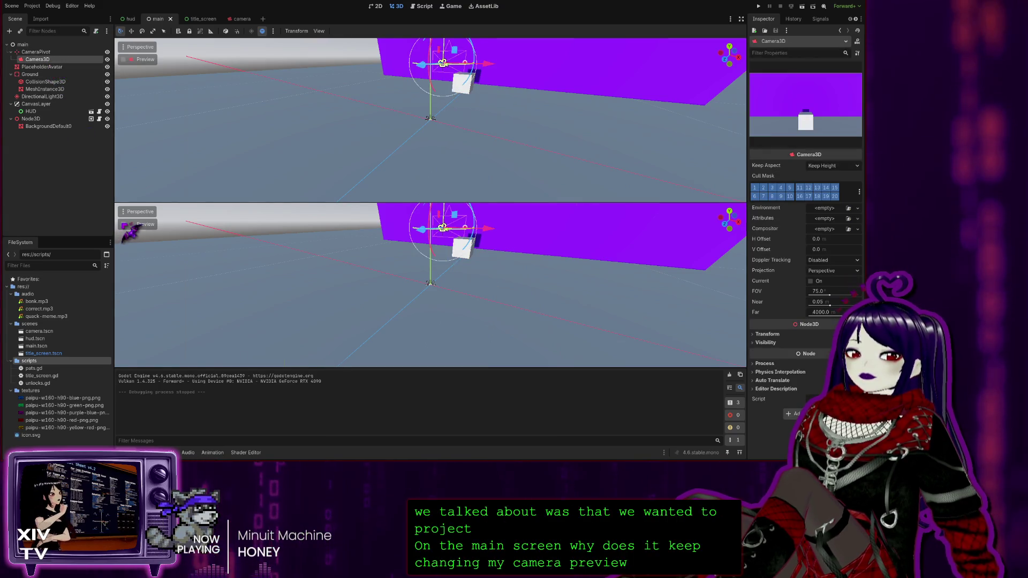
{"action": "left_click", "coordinate": [124, 223]}
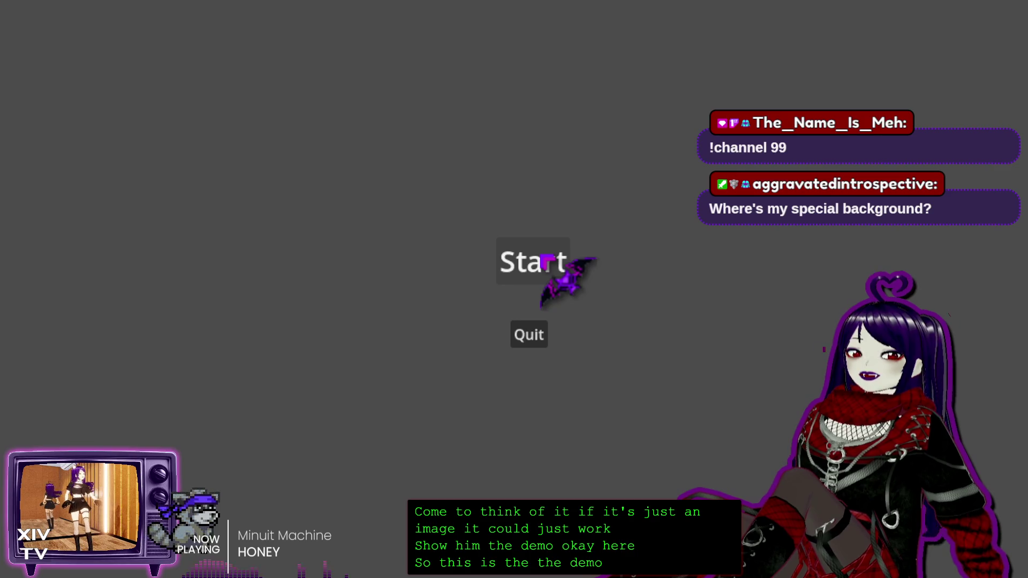
Start the game, try the red unlock too early, then pat the area to earn head pats.
{"action": "left_click", "coordinate": [562, 263]}
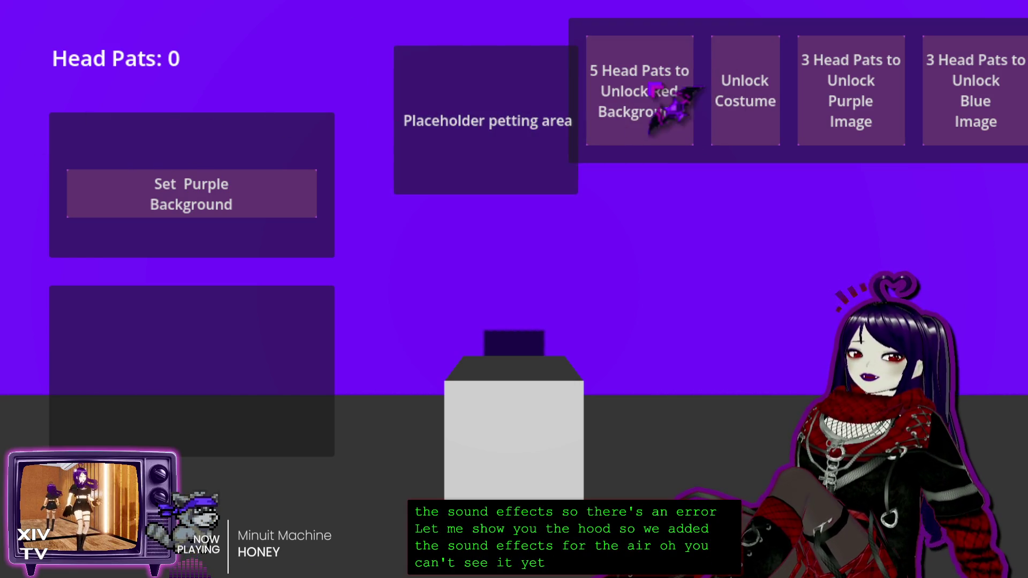
{"action": "left_click", "coordinate": [637, 112]}
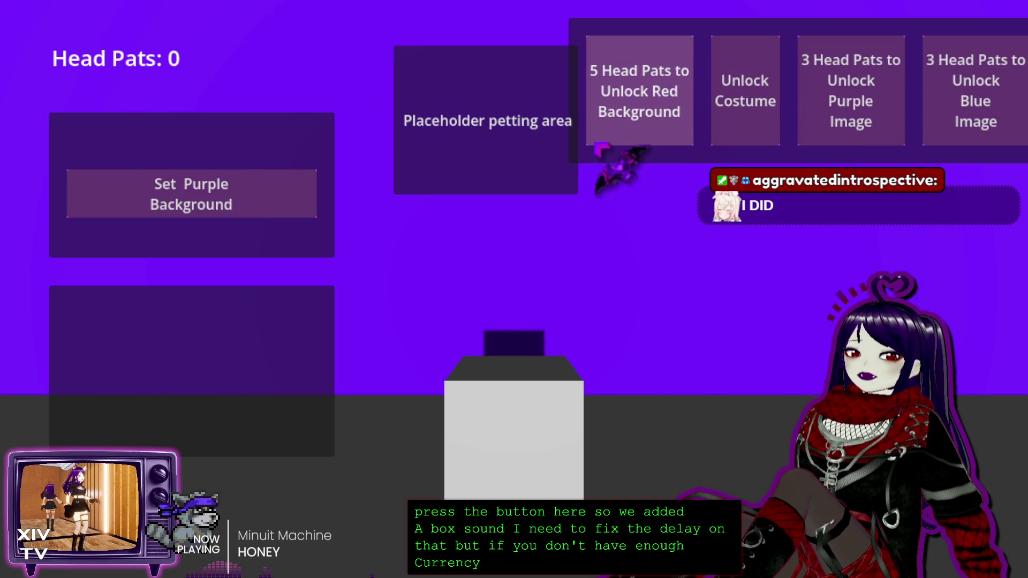
{"action": "left_click", "coordinate": [479, 106]}
{"action": "left_click", "coordinate": [479, 107]}
{"action": "left_click", "coordinate": [479, 107]}
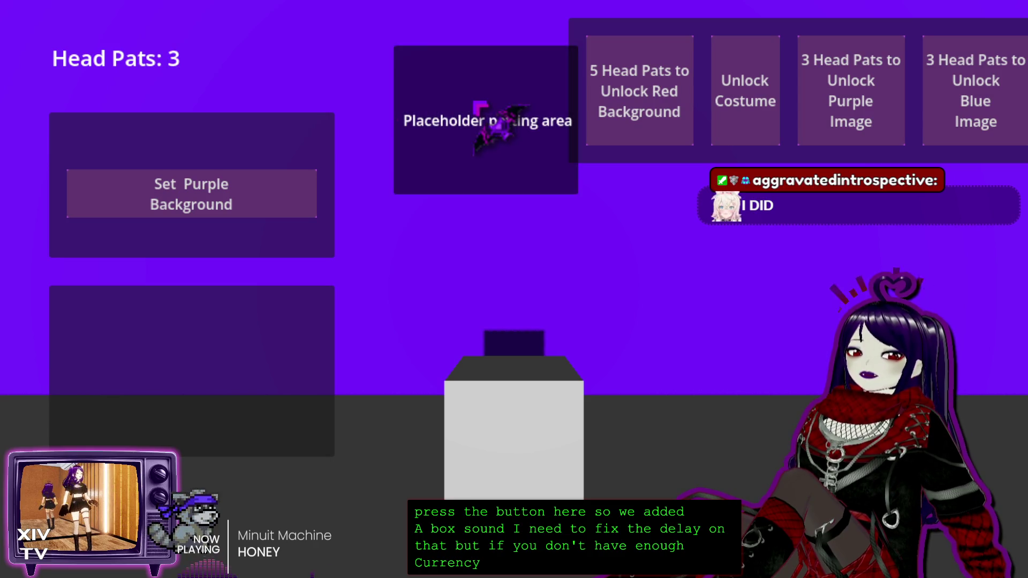
{"action": "left_click", "coordinate": [474, 129]}
{"action": "left_click", "coordinate": [475, 131]}
Spend 5 head pats to unlock and apply the red background, then stop the game.
{"action": "left_click", "coordinate": [638, 102]}
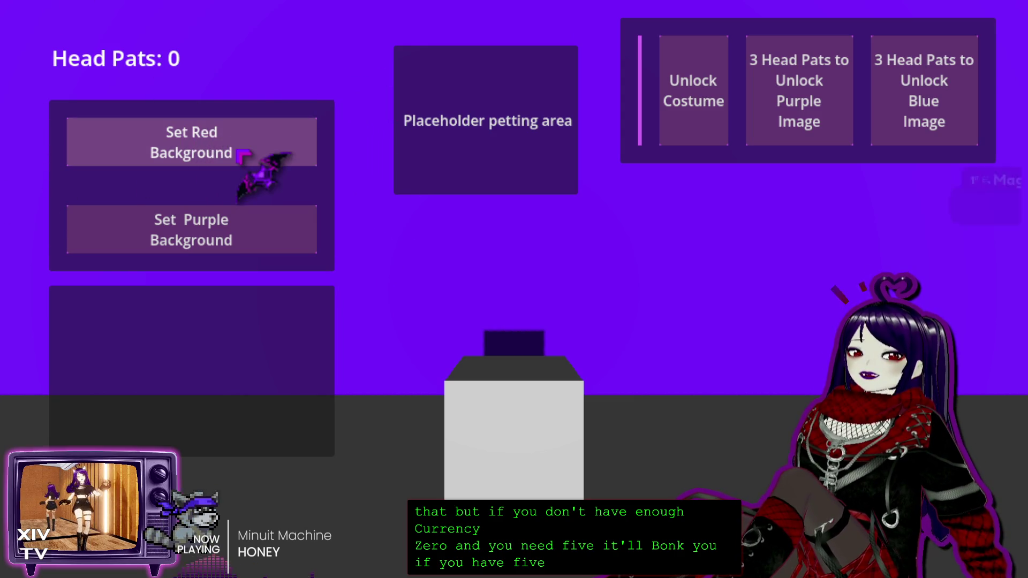
{"action": "left_click", "coordinate": [191, 142]}
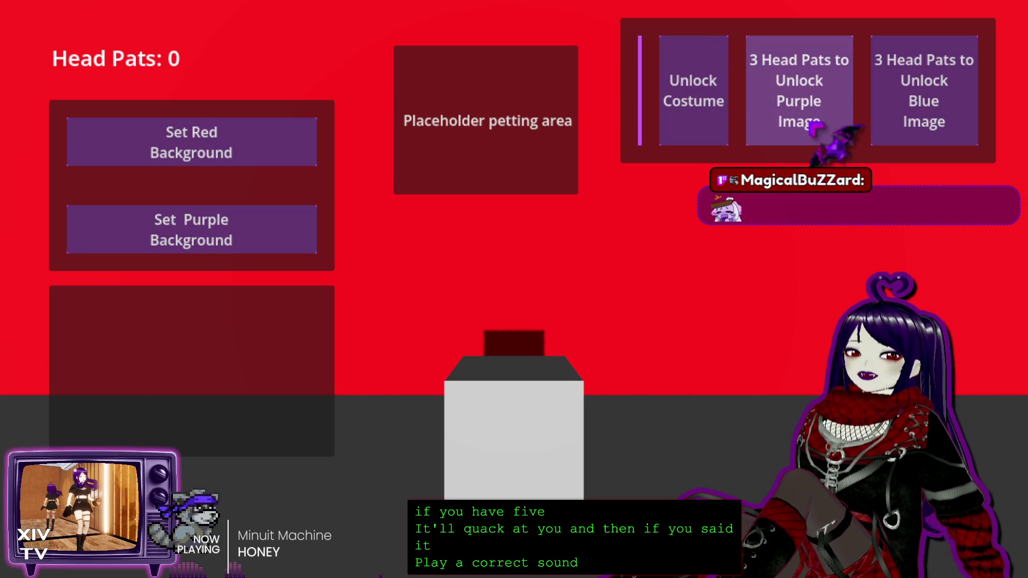
{"action": "key", "text": "F8"}
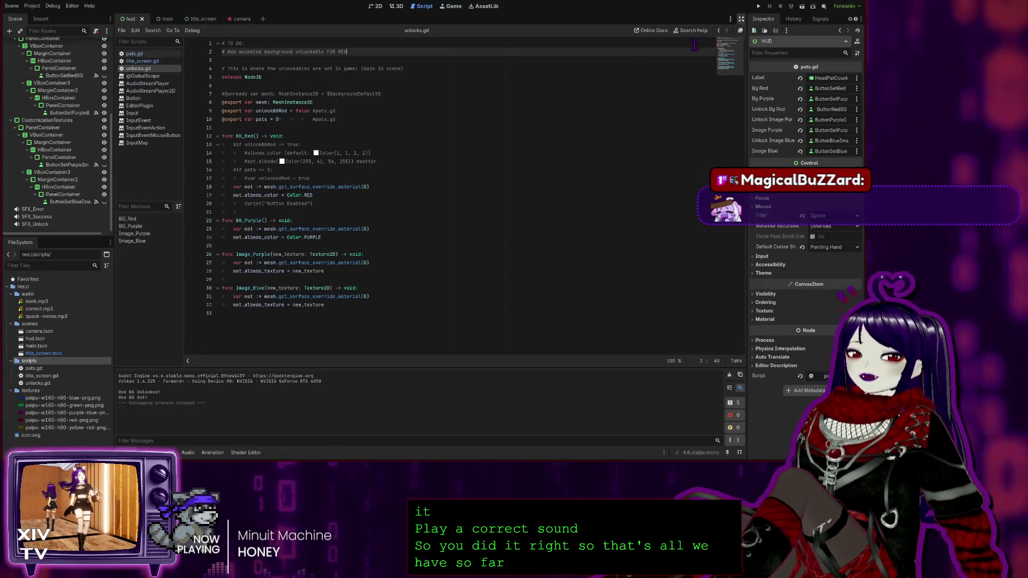
Select the SFX_Error node, toggle between 2D and 3D, and return to unlocks.gd.
{"action": "left_click", "coordinate": [42, 209]}
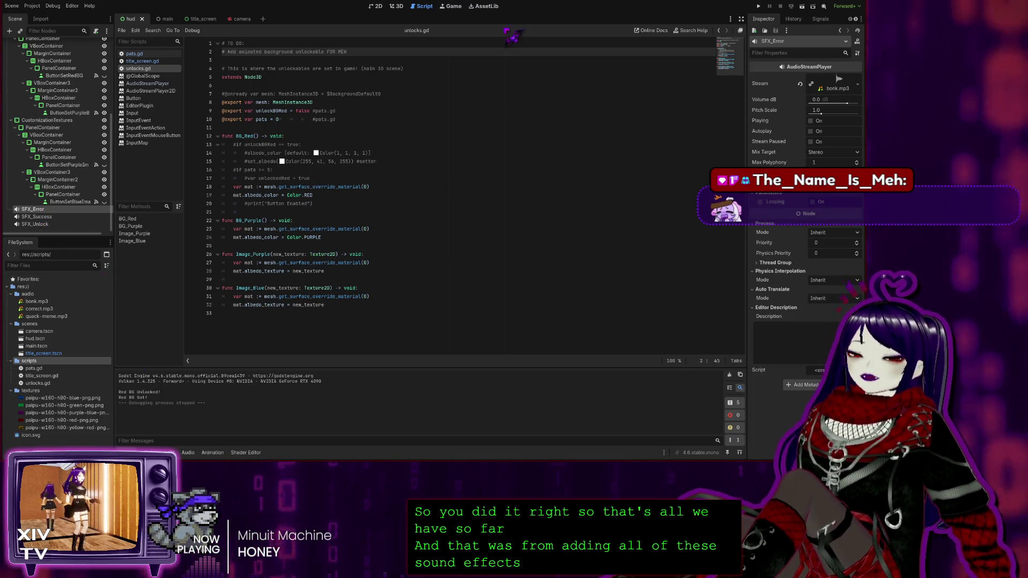
{"action": "left_click", "coordinate": [376, 6]}
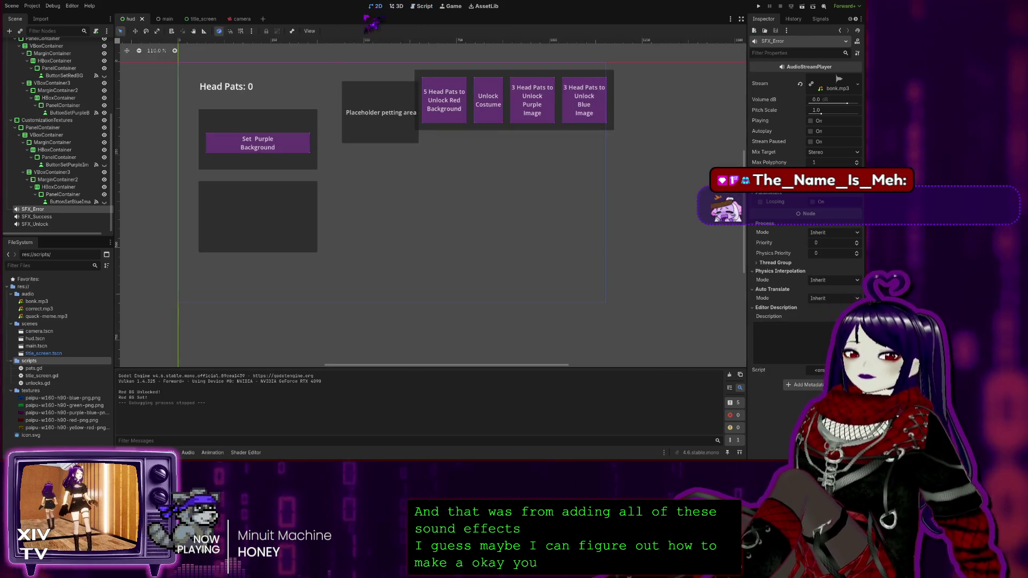
{"action": "left_click", "coordinate": [397, 6]}
{"action": "left_click", "coordinate": [423, 6]}
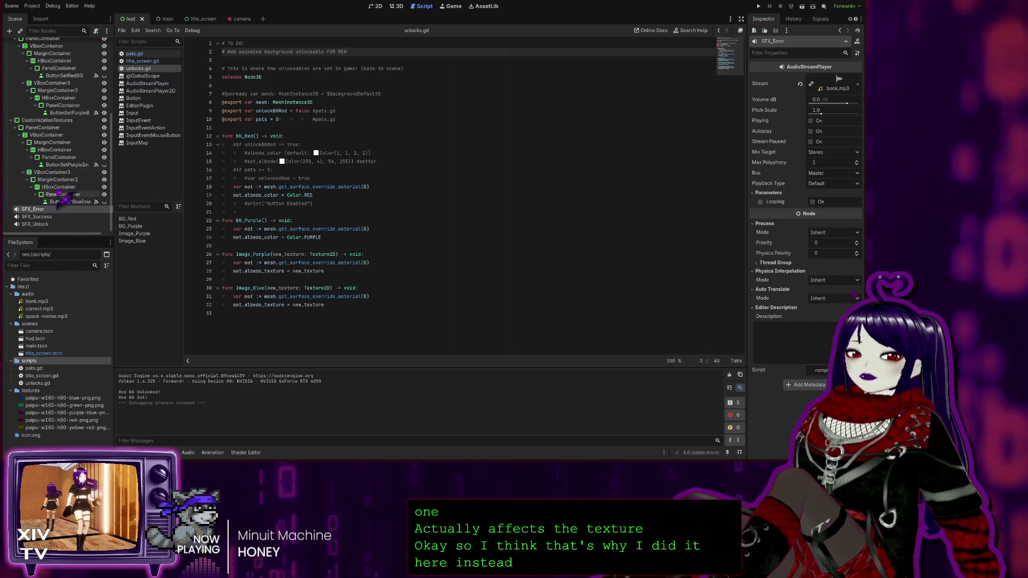
In the main scene, select BackgroundDefault0, view the purple background in 3D, then return to the script.
{"action": "left_click", "coordinate": [166, 19]}
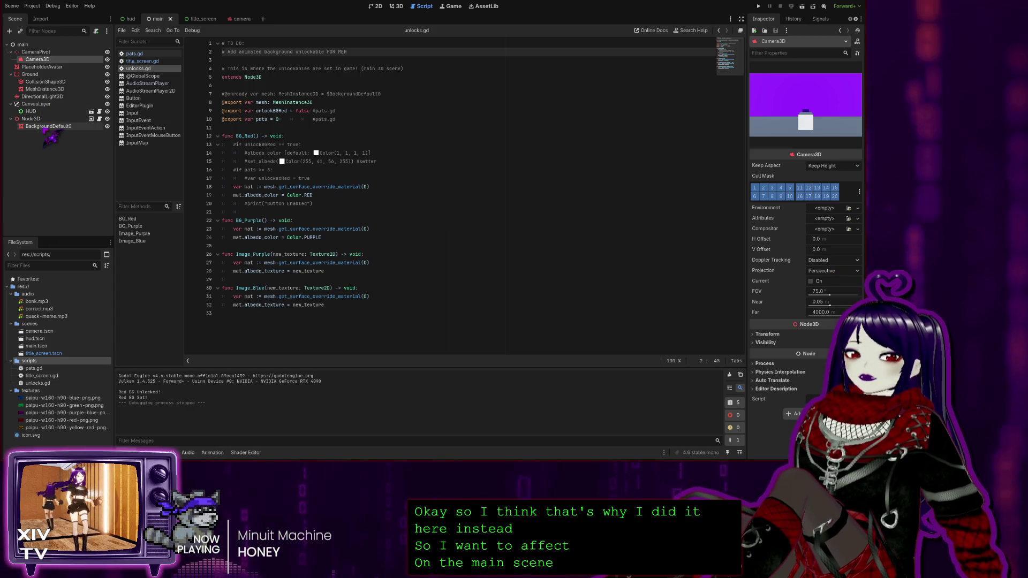
{"action": "left_click", "coordinate": [47, 126]}
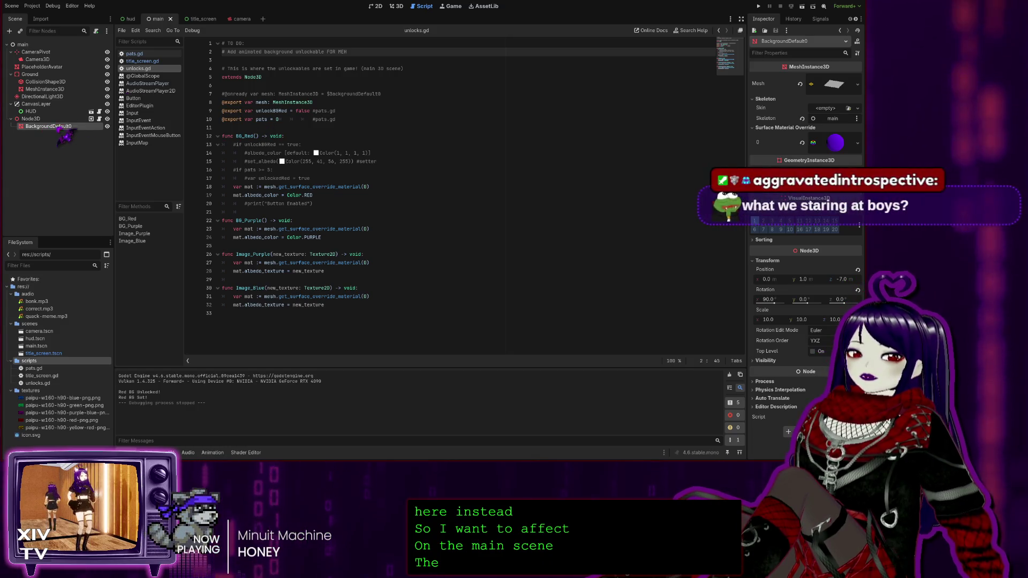
{"action": "left_click", "coordinate": [397, 7]}
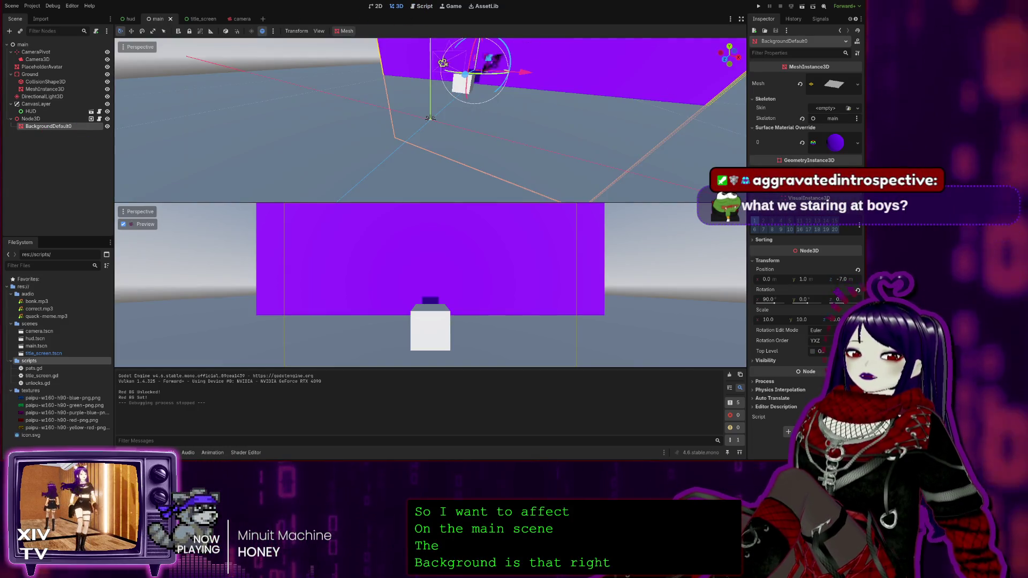
{"action": "left_click_drag", "start_coordinate": [275, 131], "coordinate": [269, 130]}
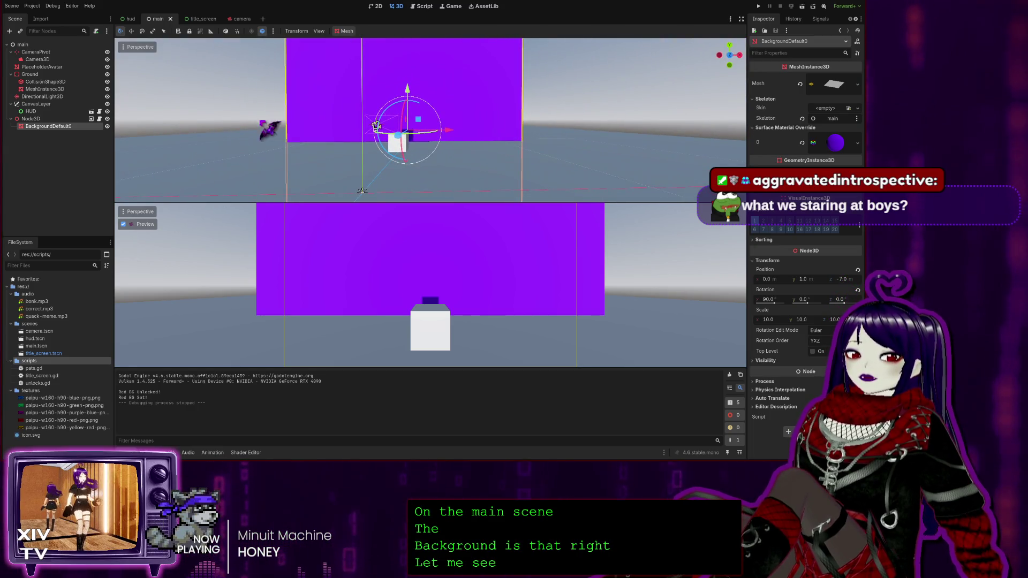
{"action": "left_click", "coordinate": [425, 7]}
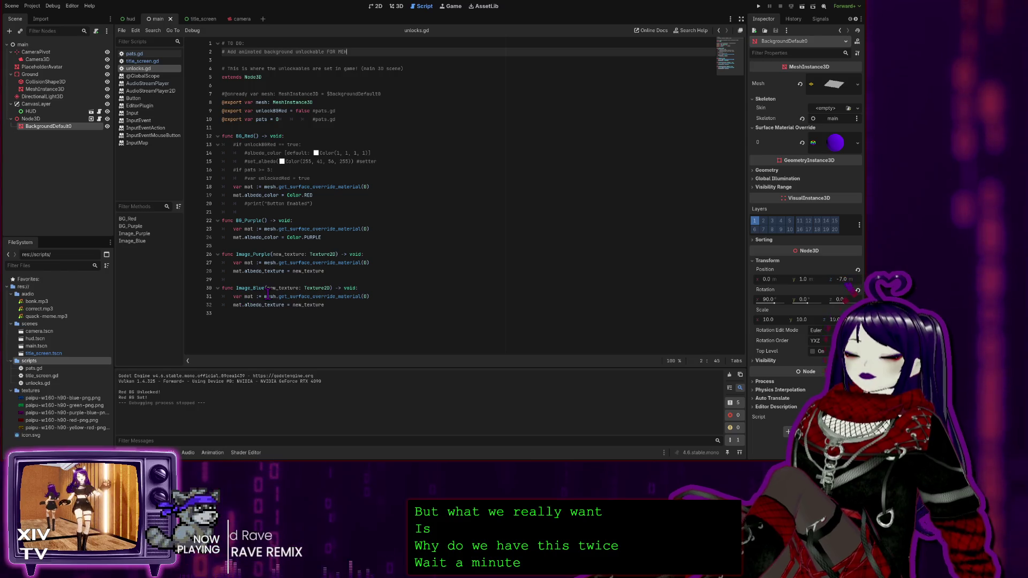
Review the Image_Purple and Image_Blue functions, then select main's root and open the hud scene.
{"action": "left_click", "coordinate": [261, 255]}
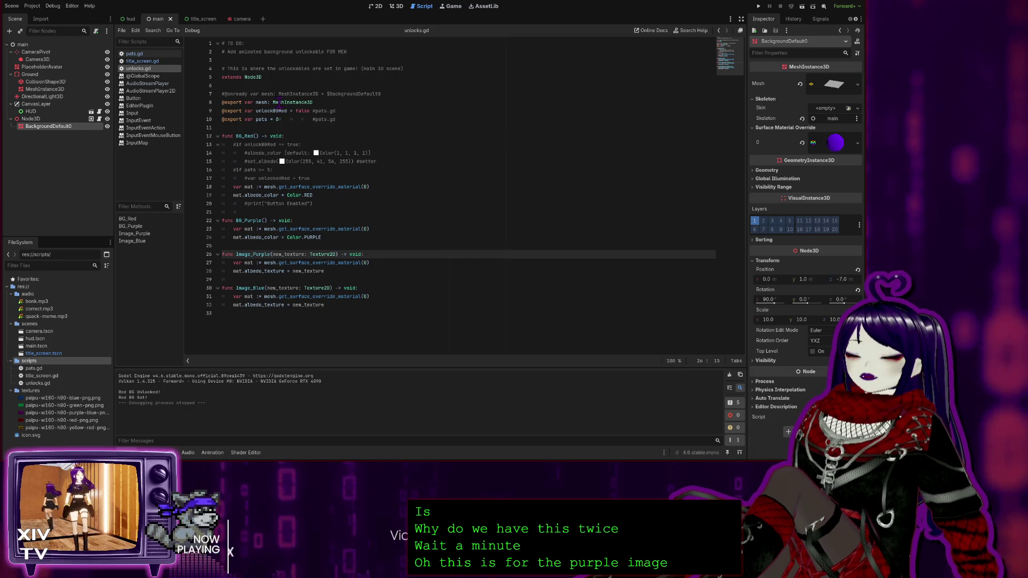
{"action": "left_click", "coordinate": [261, 289]}
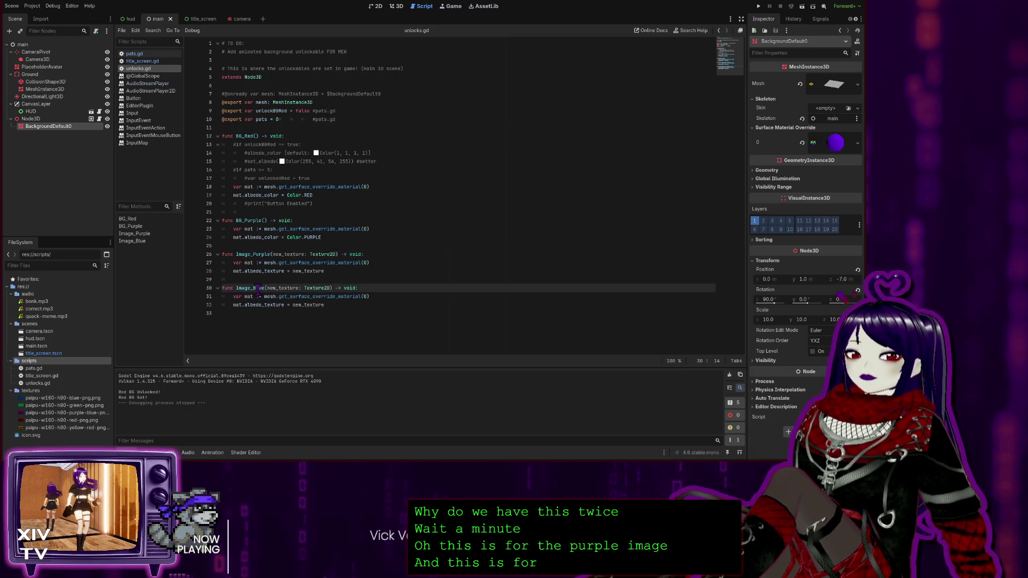
{"action": "left_click", "coordinate": [330, 313]}
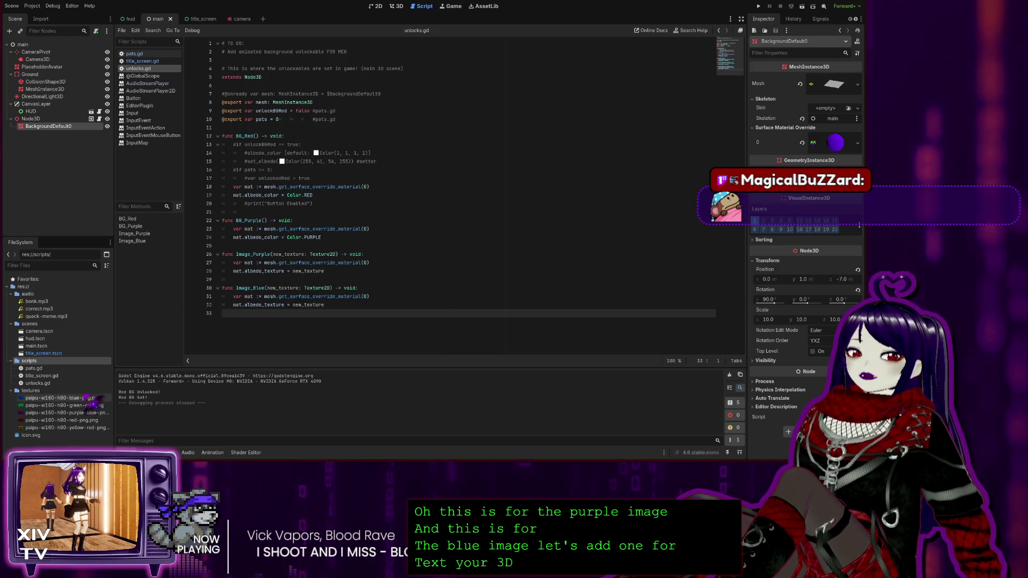
{"action": "left_click", "coordinate": [40, 45]}
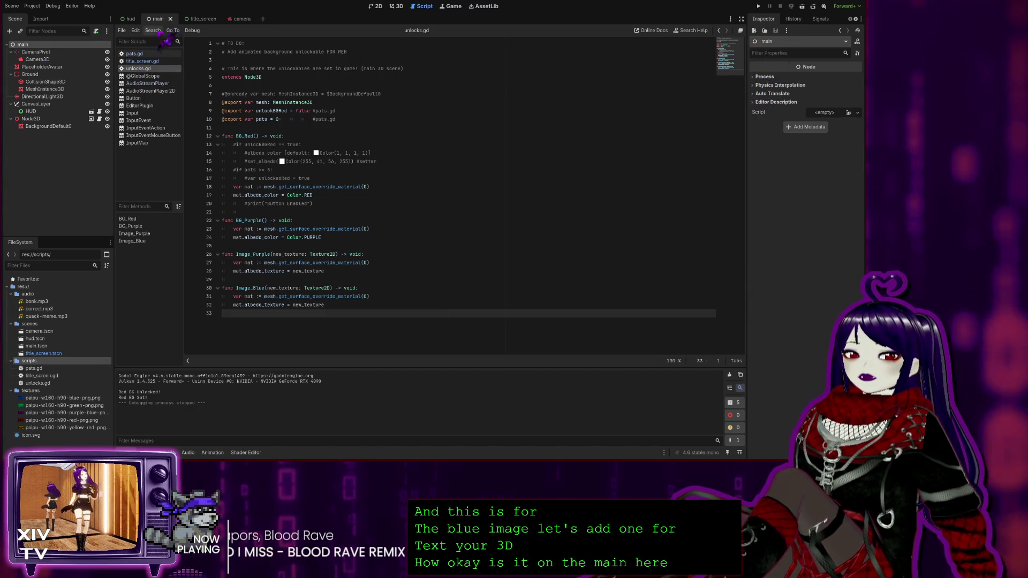
{"action": "left_click", "coordinate": [131, 19]}
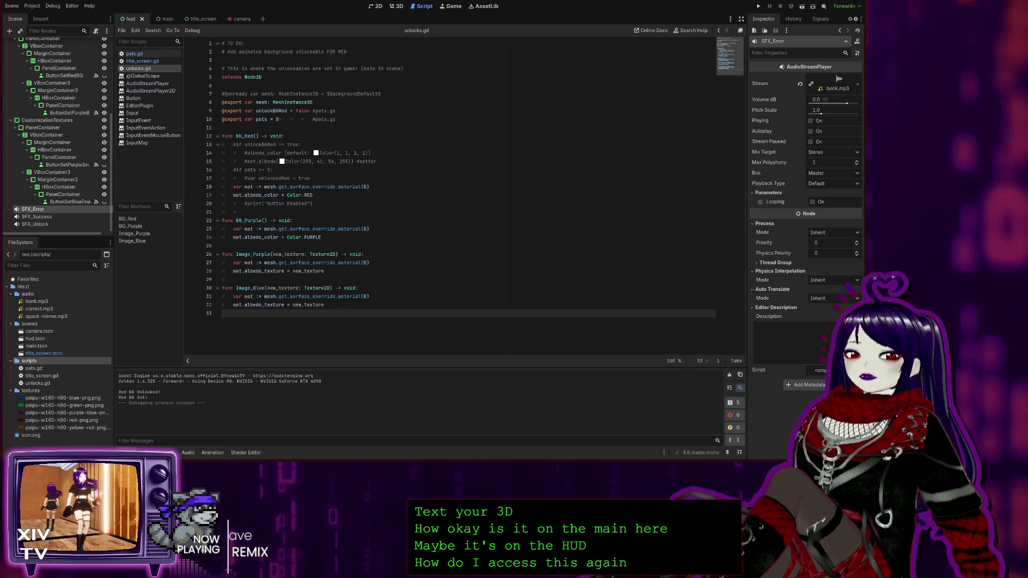
Check the HUD root's layout, then return to the main scene's 3D view.
{"action": "left_click", "coordinate": [398, 9]}
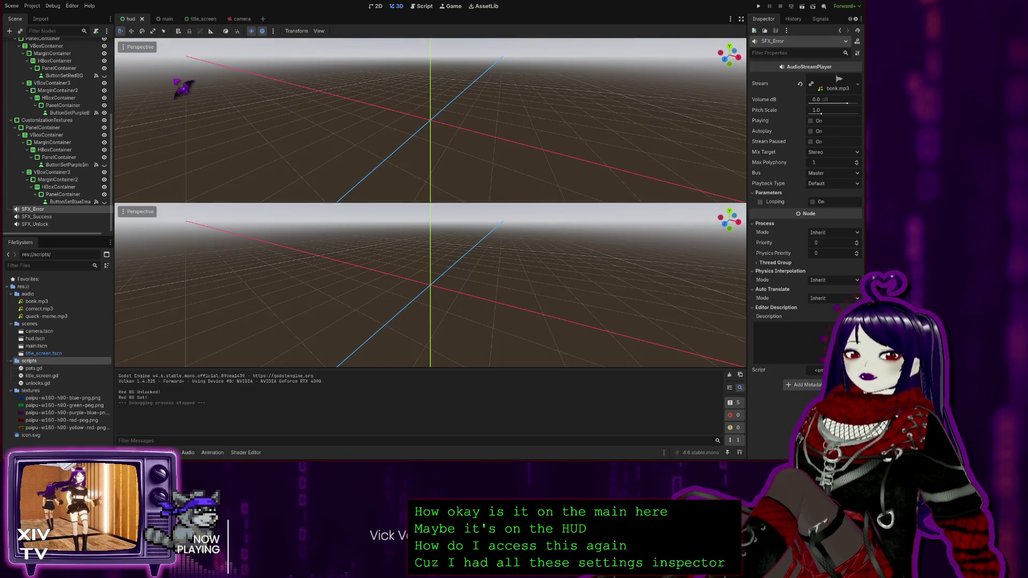
{"action": "scroll", "coordinate": [51, 75], "scroll_direction": "up", "scroll_amount": 5}
{"action": "left_click", "coordinate": [41, 45]}
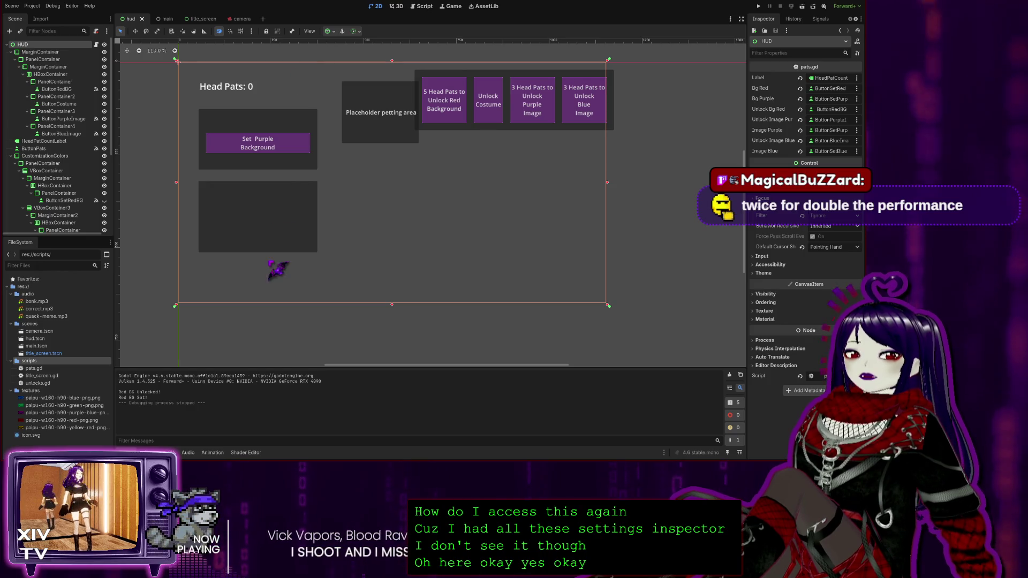
{"action": "left_click", "coordinate": [397, 6]}
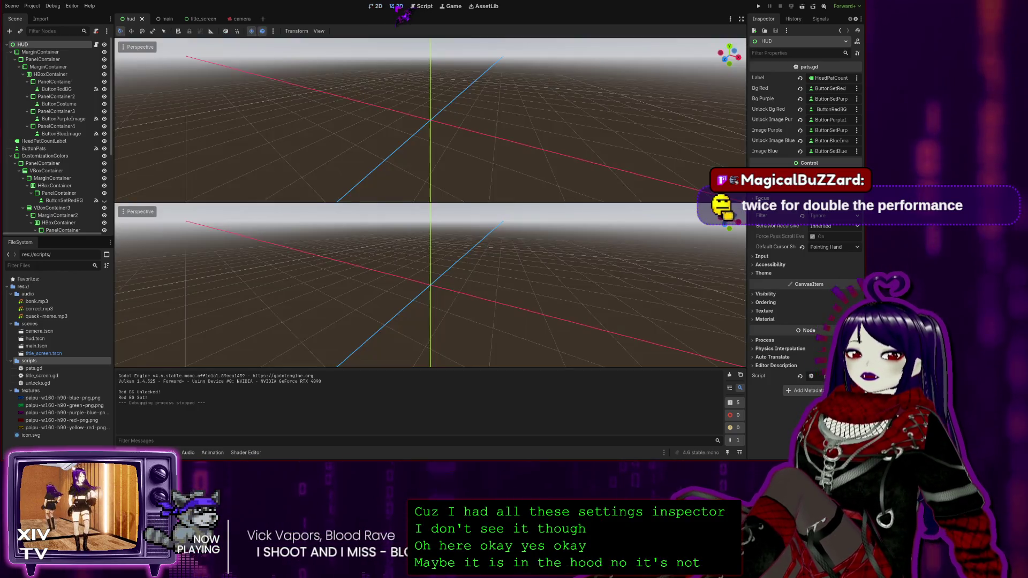
{"action": "left_click", "coordinate": [160, 19]}
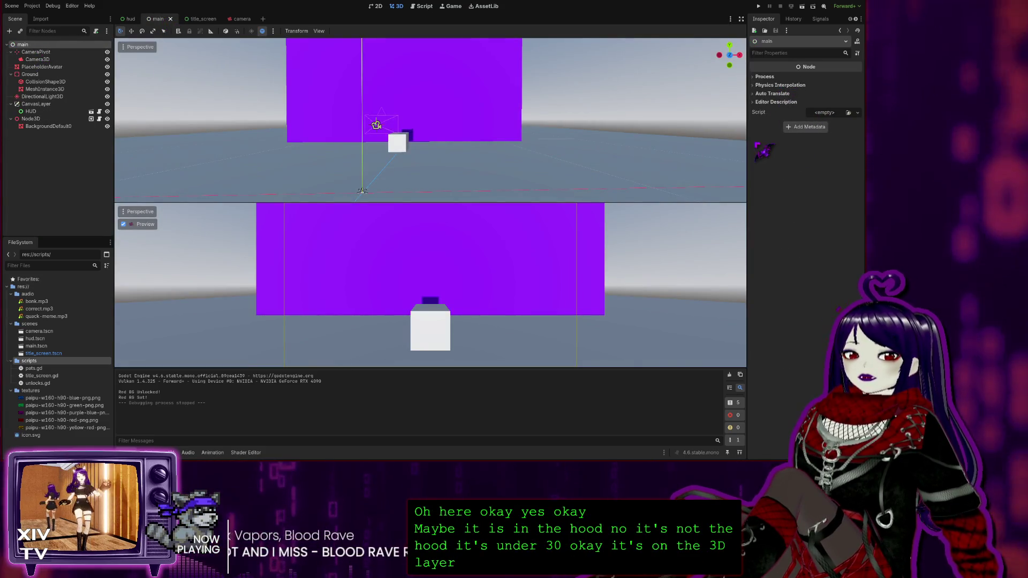
Compare BackgroundDefault0 and Node3D in the inspector, then open Node3D's attached unlocks.gd.
{"action": "left_click", "coordinate": [45, 128]}
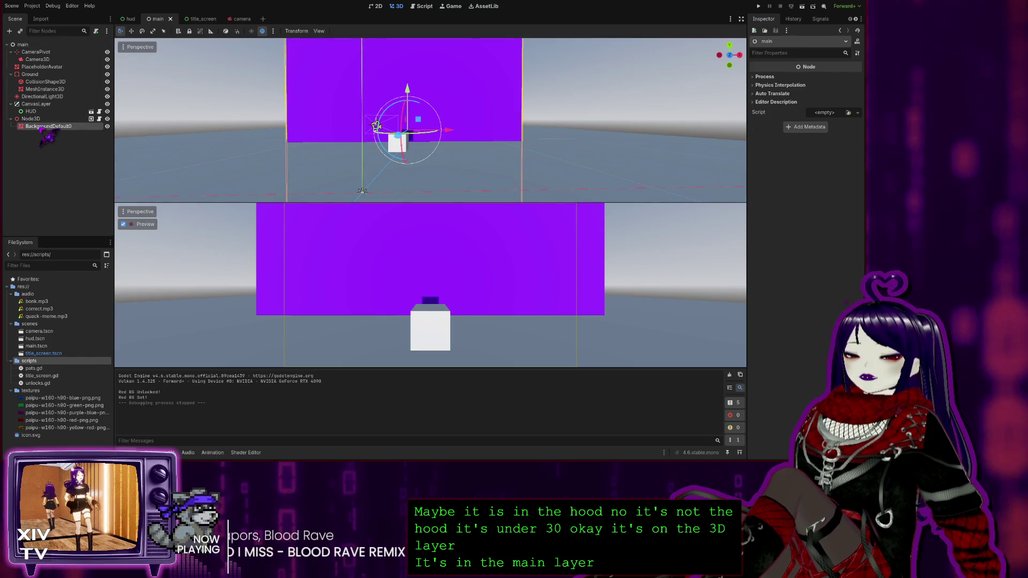
{"action": "left_click", "coordinate": [34, 119]}
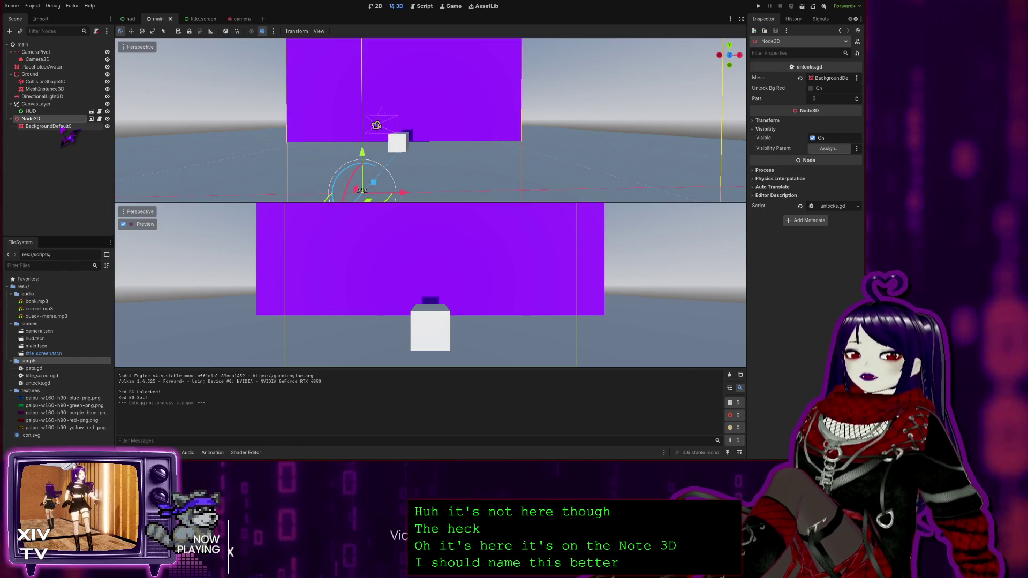
{"action": "left_click", "coordinate": [63, 127]}
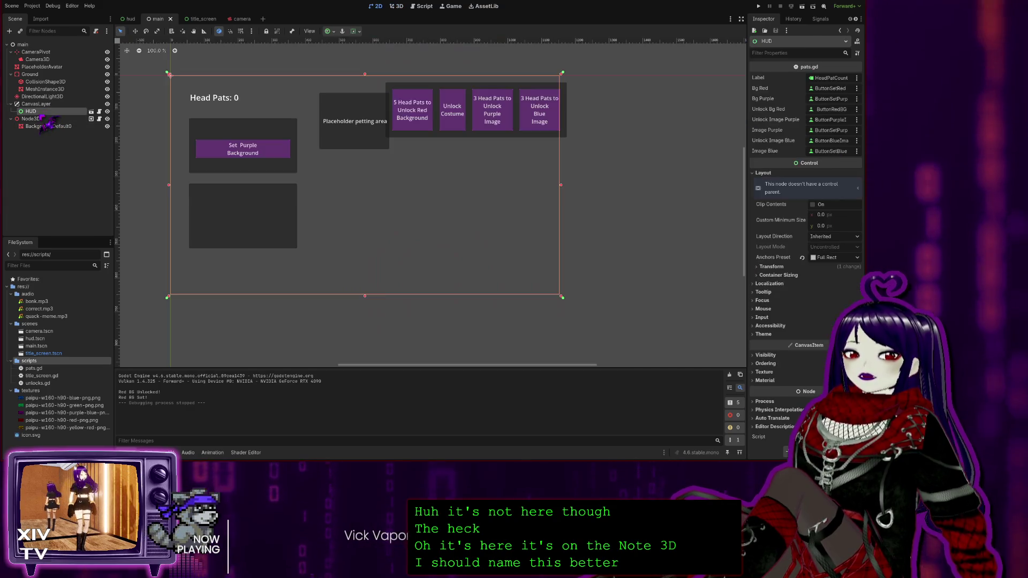
{"action": "left_click", "coordinate": [30, 112]}
{"action": "left_click", "coordinate": [30, 119]}
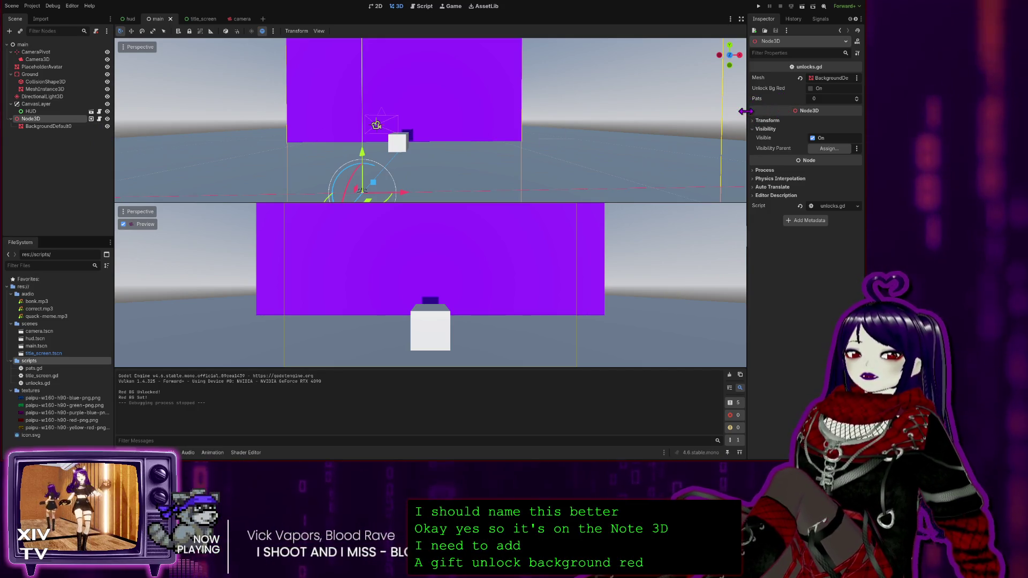
{"action": "left_click", "coordinate": [99, 119]}
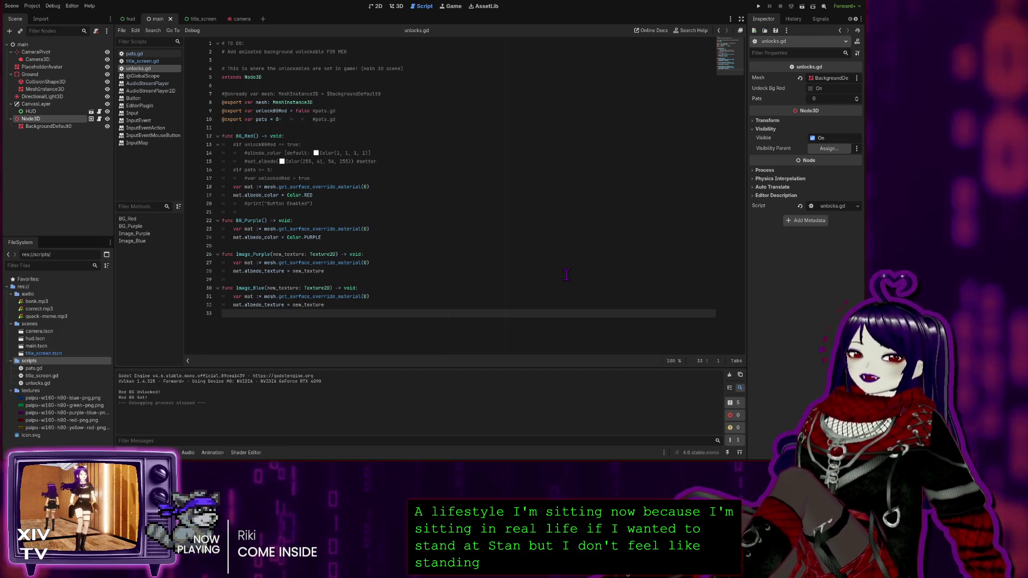
Begin a new 'func' on line 34 of unlocks.gd, then open pats.gd for reference.
{"action": "key", "text": "Return"}
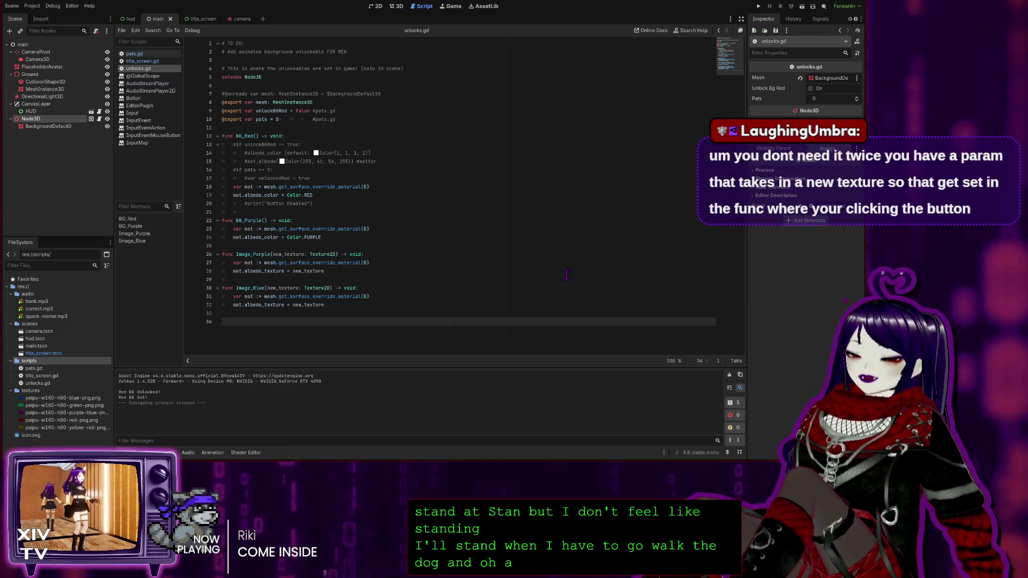
{"action": "type", "text": "func"}
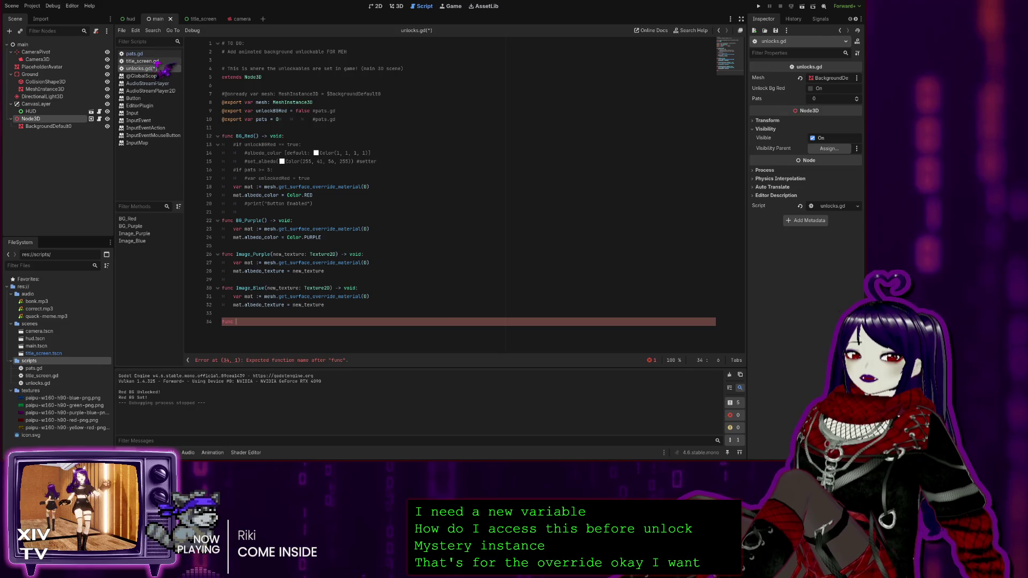
{"action": "left_click", "coordinate": [135, 53]}
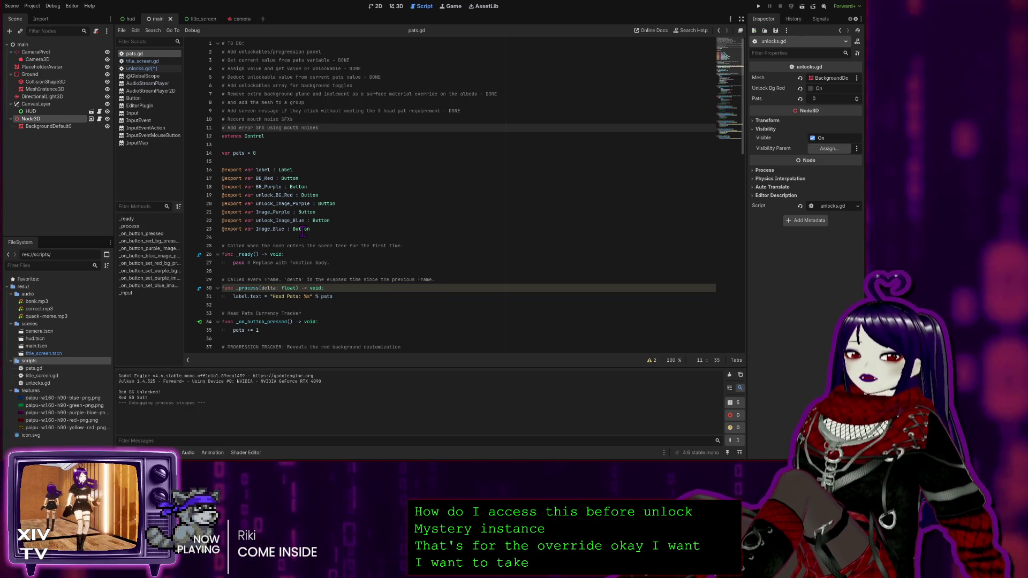
Check pats.gd's unlock_BG_Red export on line 19 against unlocks.gd, ending back on unlocks.gd.
{"action": "left_click", "coordinate": [286, 195]}
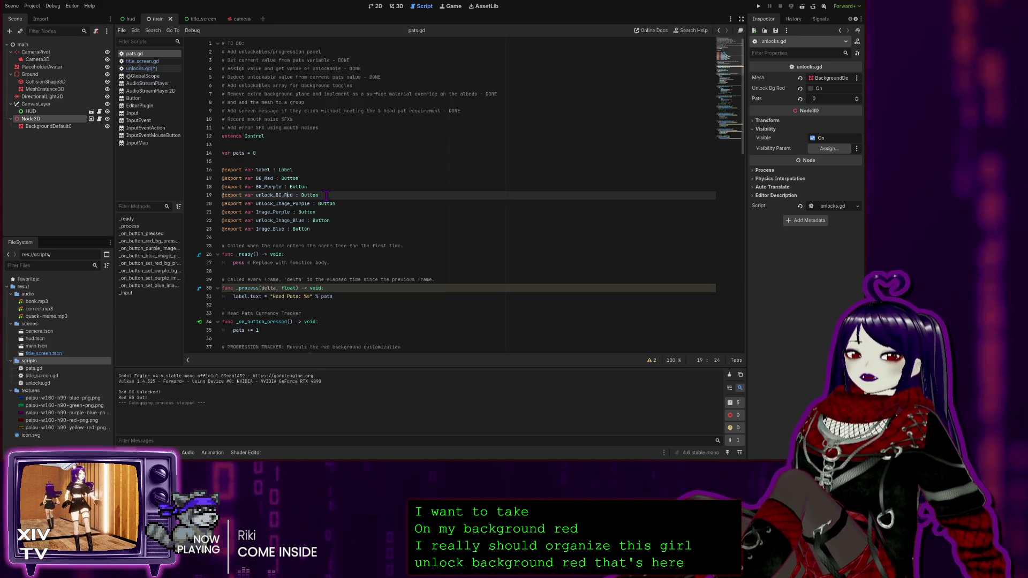
{"action": "left_click", "coordinate": [140, 69]}
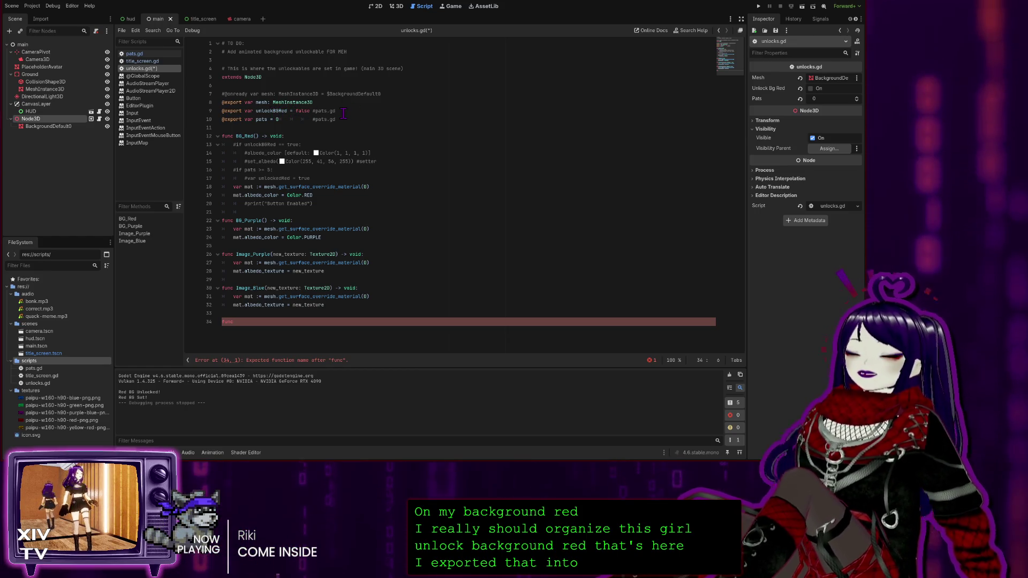
{"action": "left_click", "coordinate": [155, 54]}
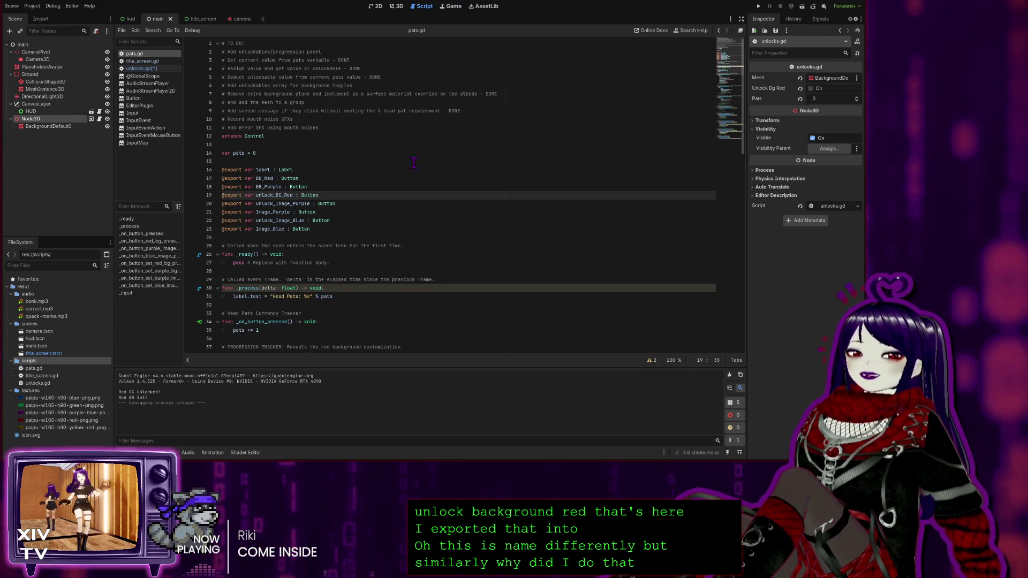
{"action": "left_click", "coordinate": [154, 70]}
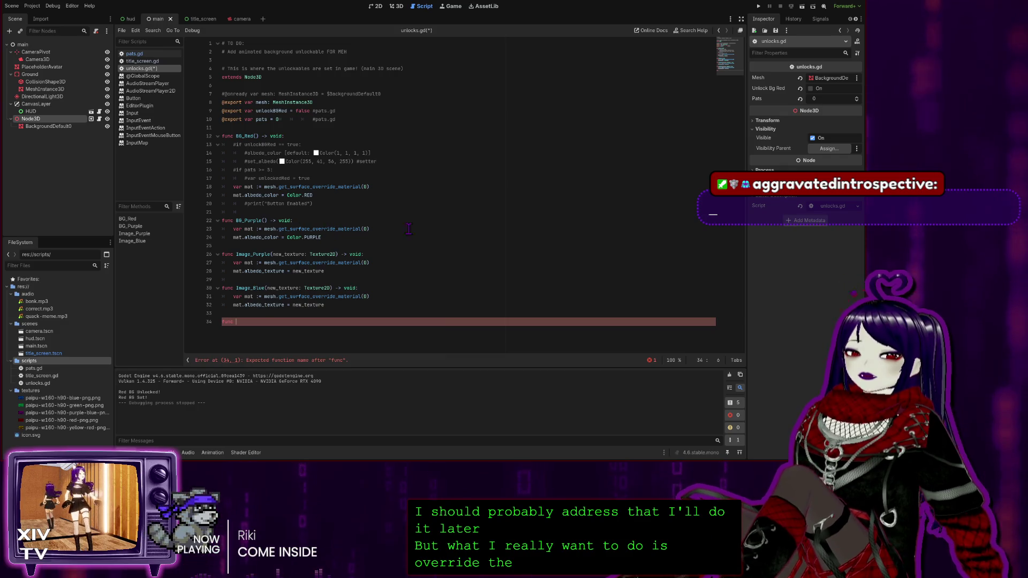
Inspect BackgroundDefault0's purple material override, then start typing 'AnimBG_Meh(new_texture: Tec' in unlocks.gd.
{"action": "left_click", "coordinate": [22, 44]}
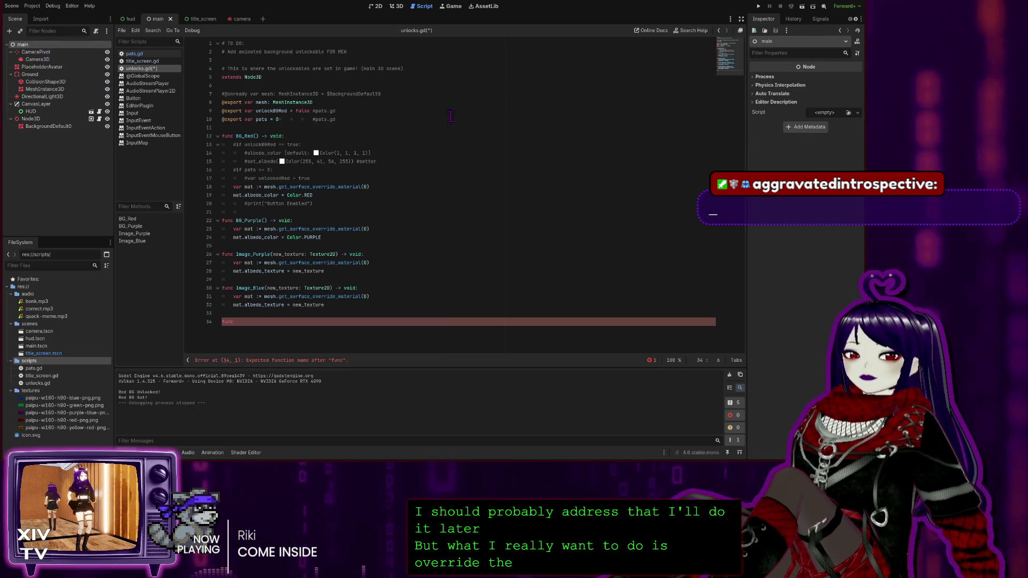
{"action": "left_click", "coordinate": [59, 126]}
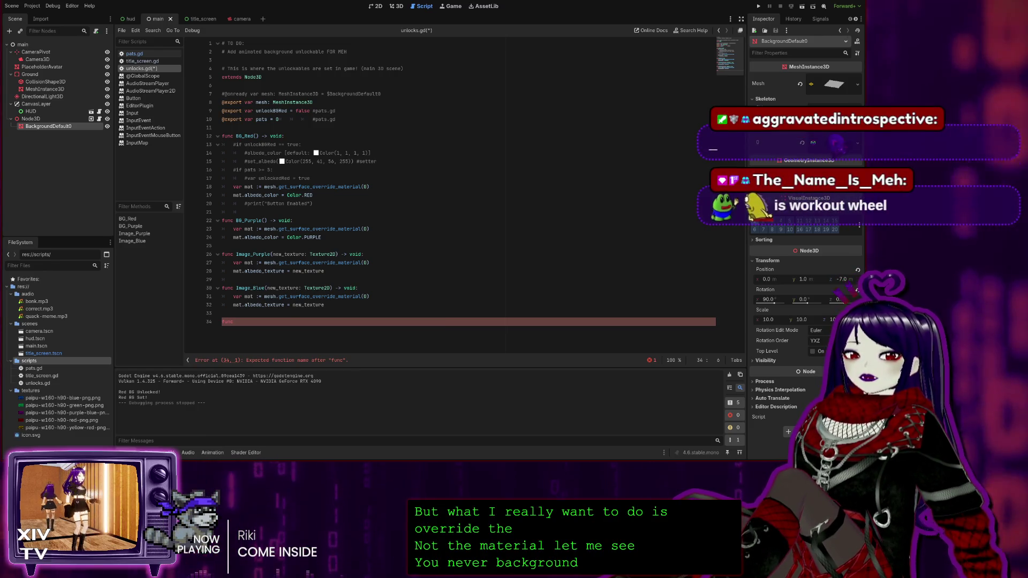
{"action": "left_click", "coordinate": [833, 141]}
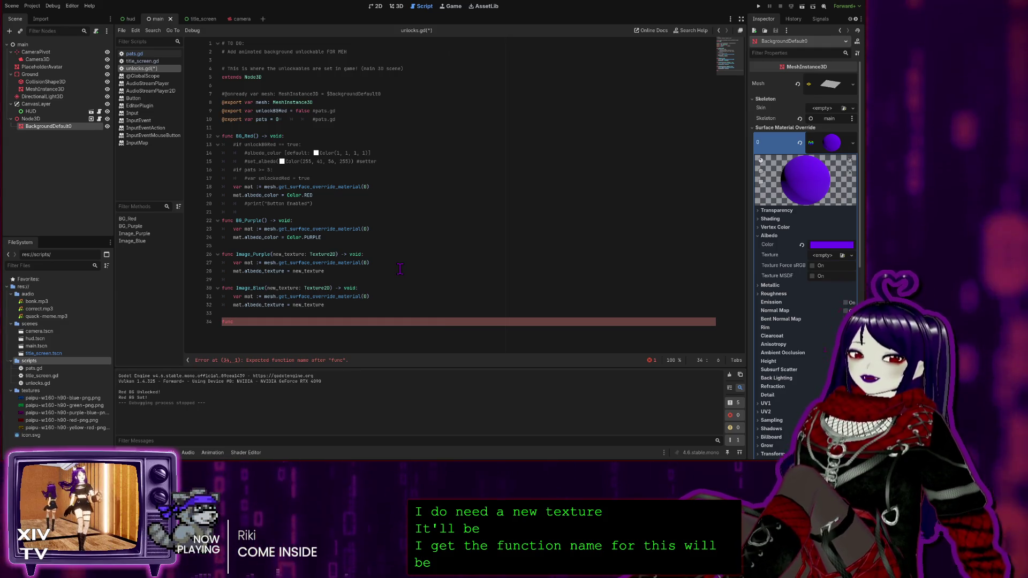
{"action": "type", "text": "A"}
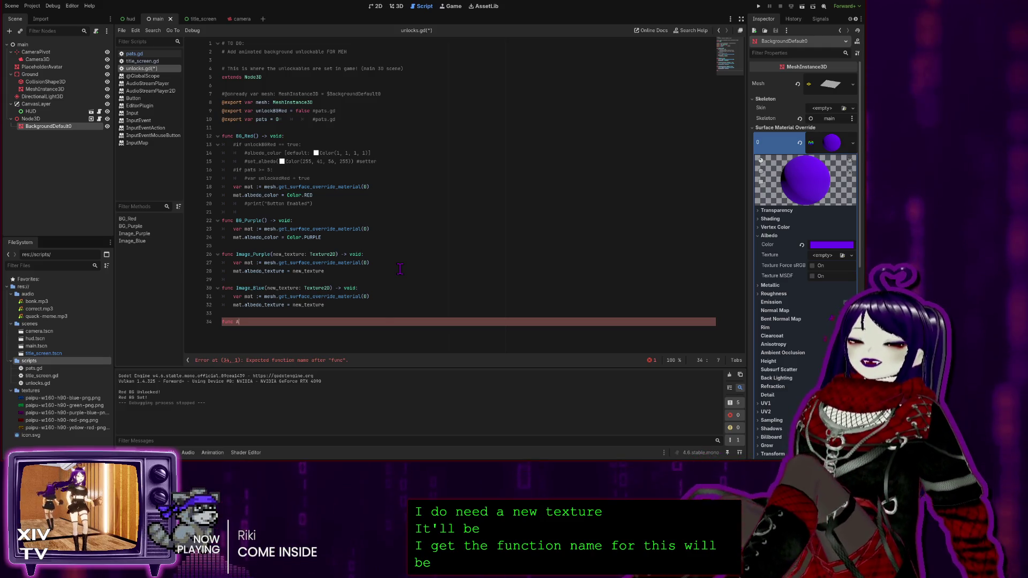
{"action": "type", "text": "ni"}
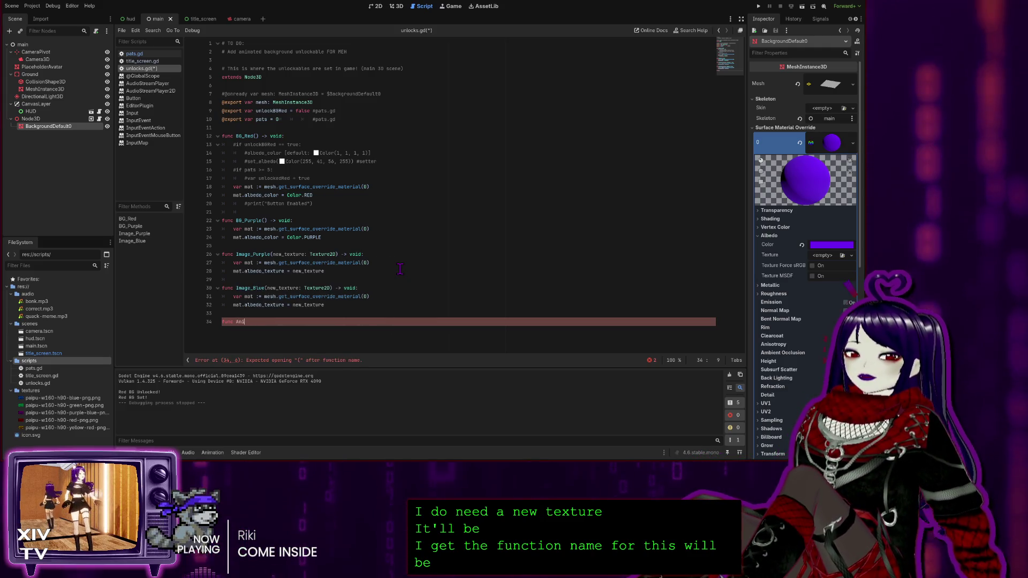
{"action": "type", "text": "mB"}
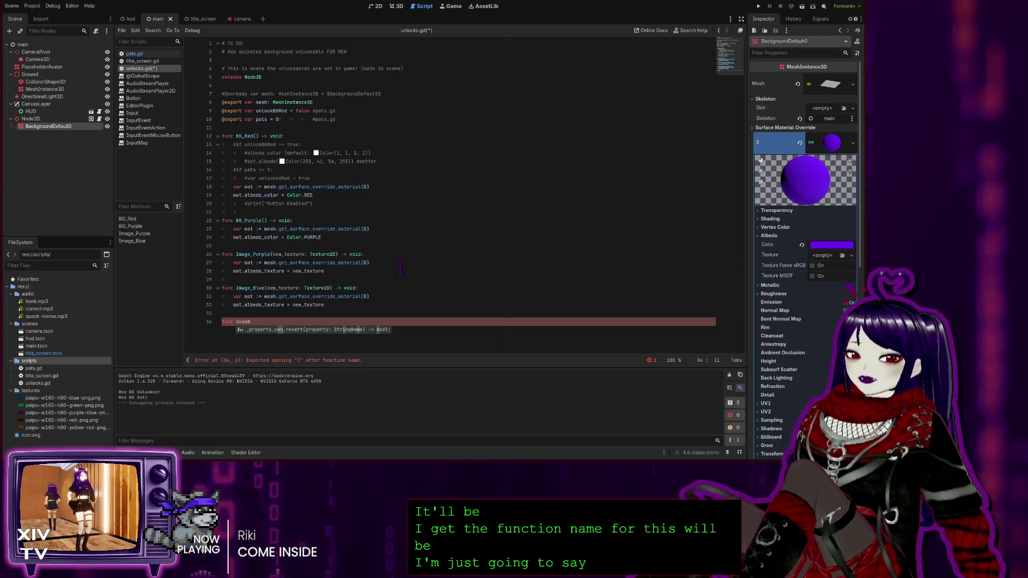
{"action": "type", "text": "G"}
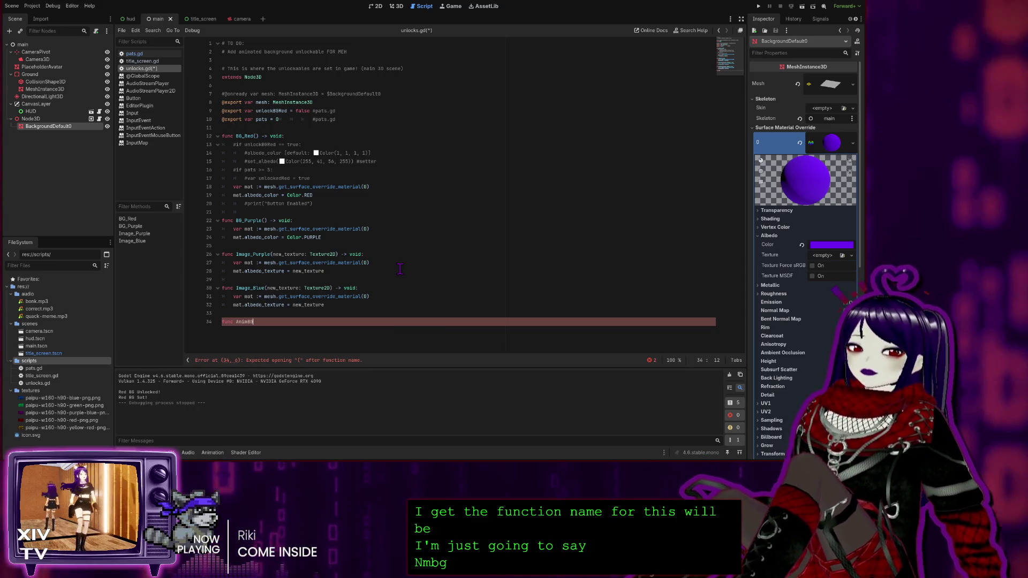
{"action": "type", "text": "_Meh"}
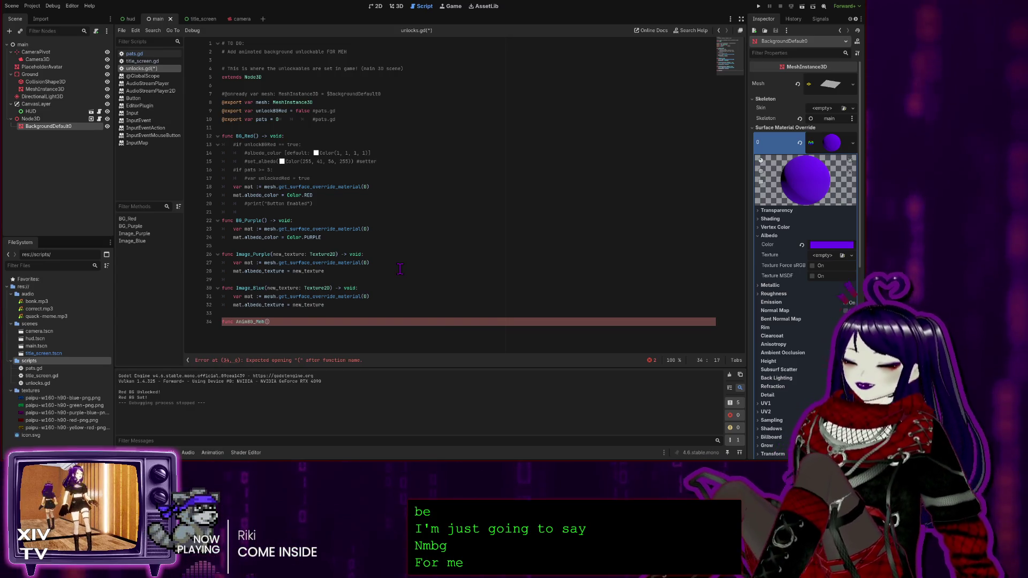
{"action": "type", "text": "(ne"}
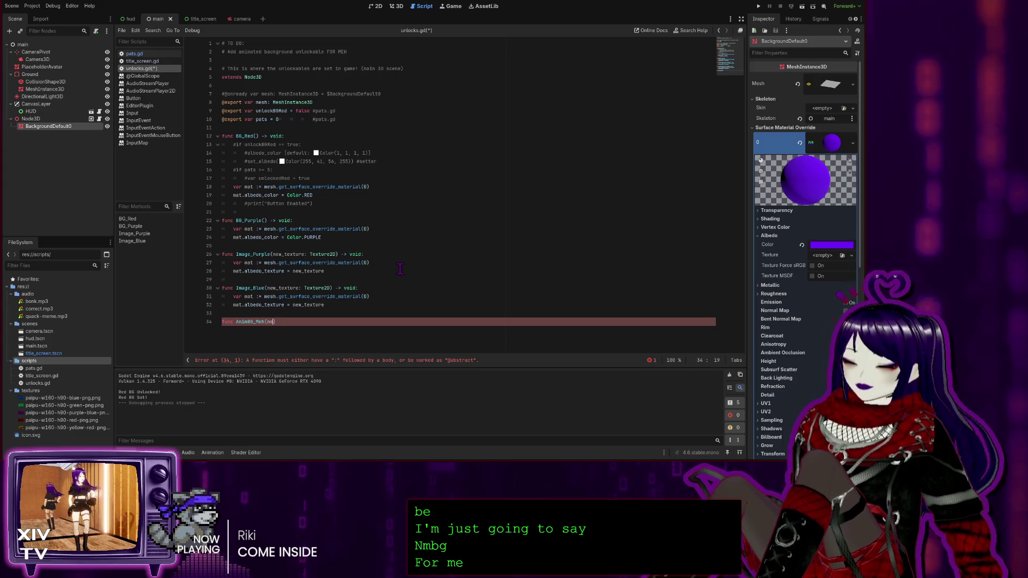
{"action": "type", "text": "w_texture"}
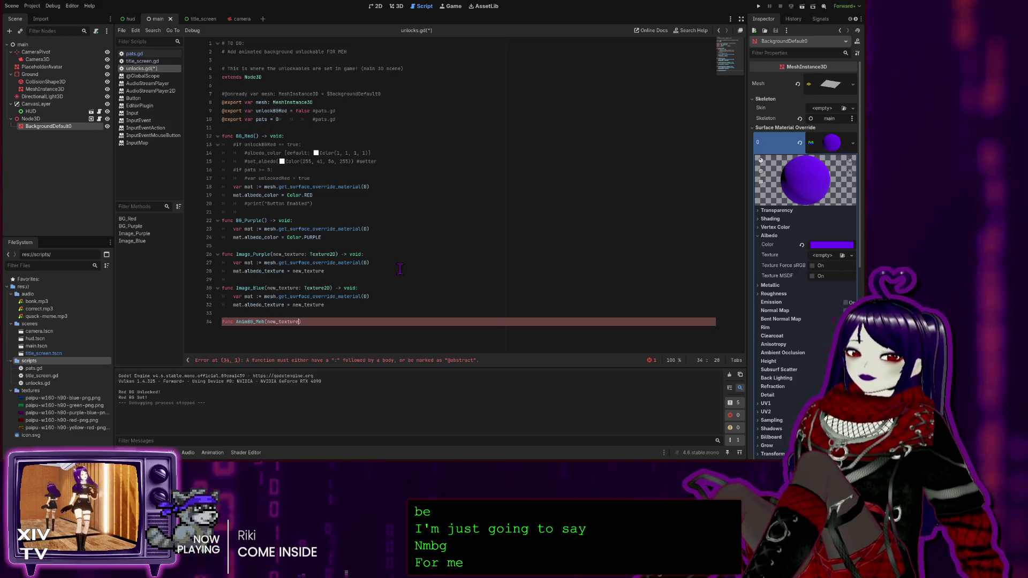
{"action": "type", "text": ": Tec"}
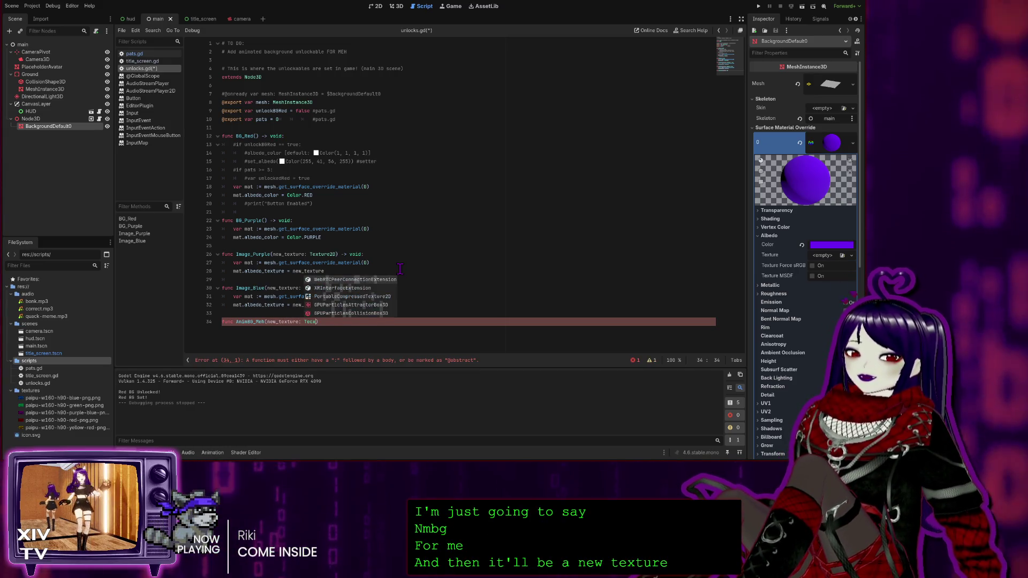
Complete the header as AnimBG_Meh(new_texture: Texture2D) -> void: and fix the arrow typo.
{"action": "key", "text": "BackSpace"}
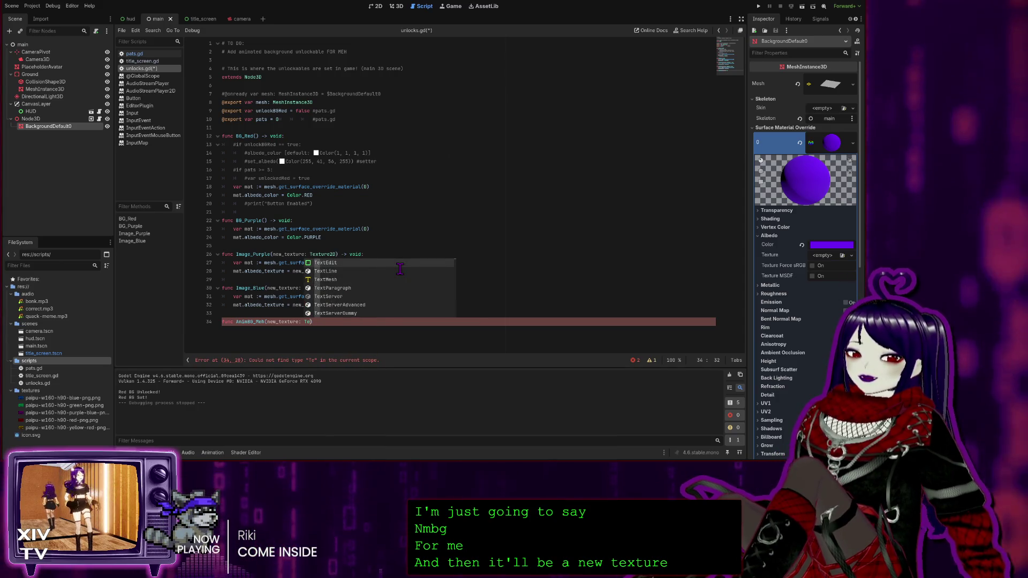
{"action": "type", "text": "xture2D"}
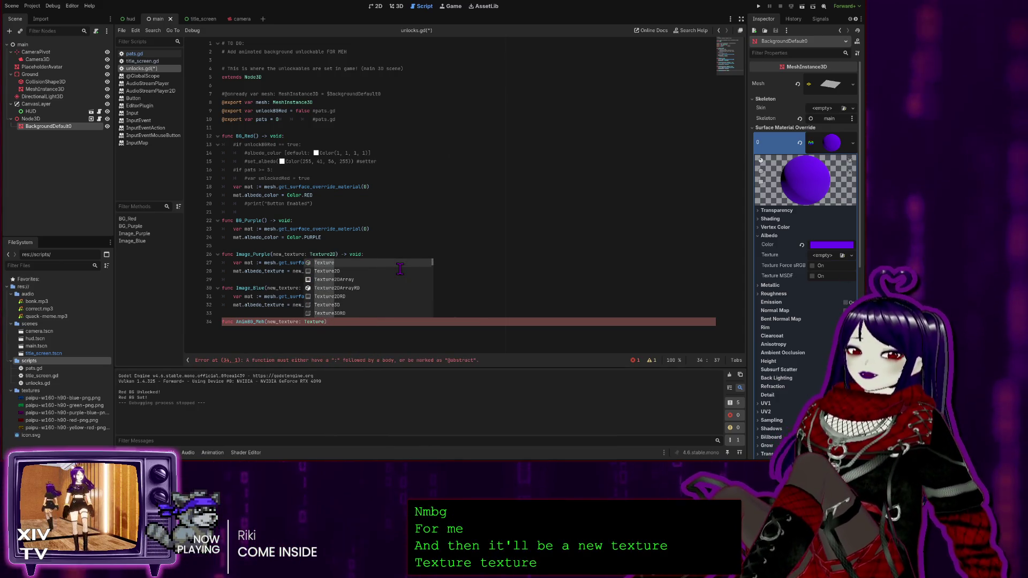
{"action": "type", "text": ") -"}
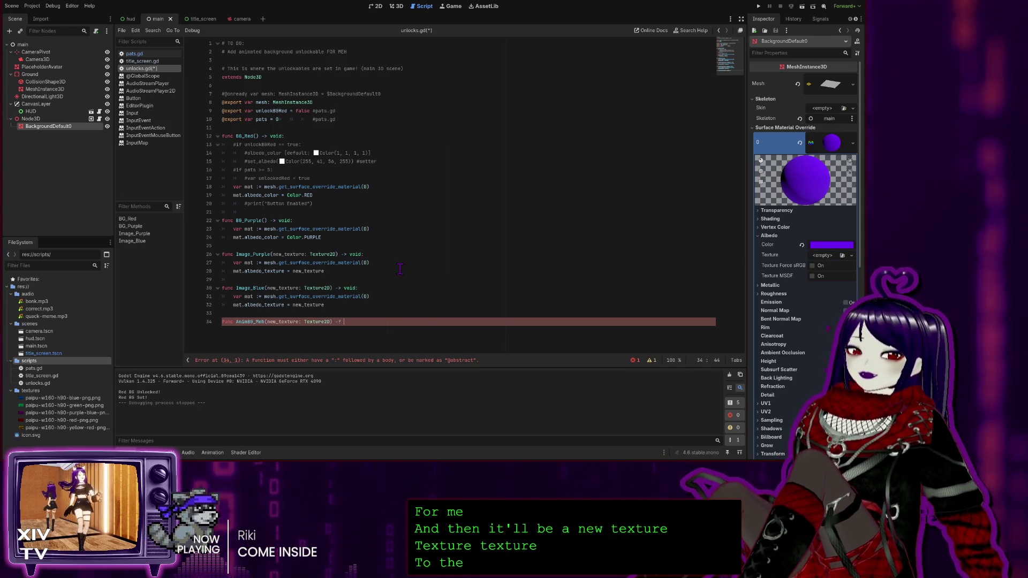
{"action": "type", "text": "> void:"}
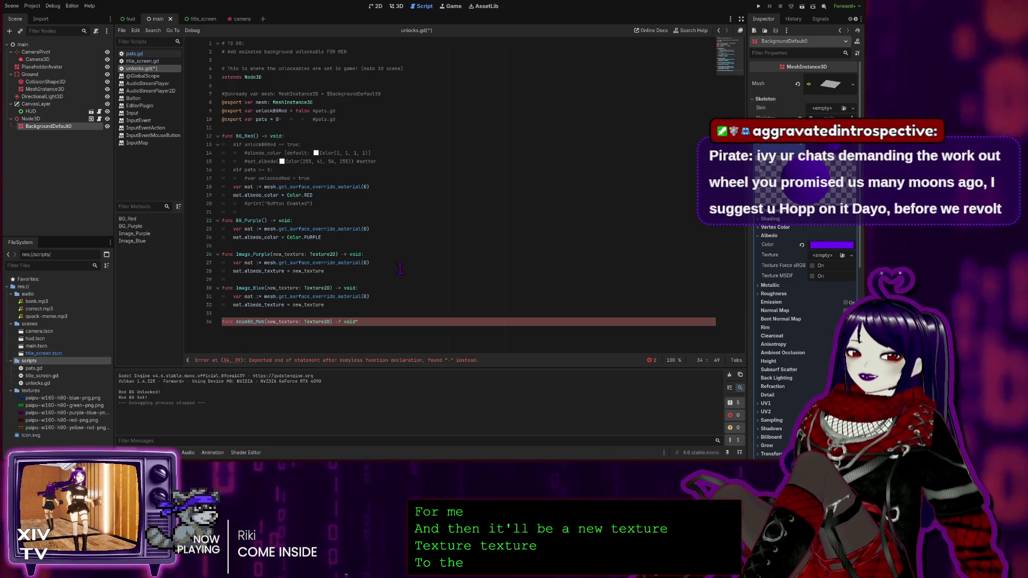
{"action": "key", "text": "BackSpace"}
{"action": "key", "text": "Return"}
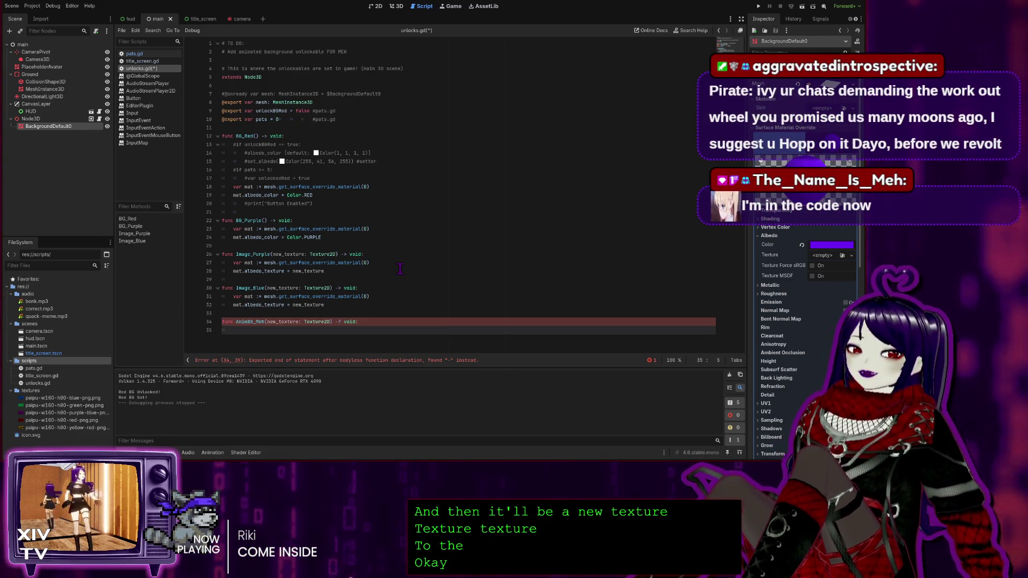
{"action": "left_click", "coordinate": [356, 323]}
{"action": "key", "text": "Left"}
{"action": "key", "text": "Left"}
{"action": "key", "text": "Left"}
{"action": "key", "text": "BackSpace"}
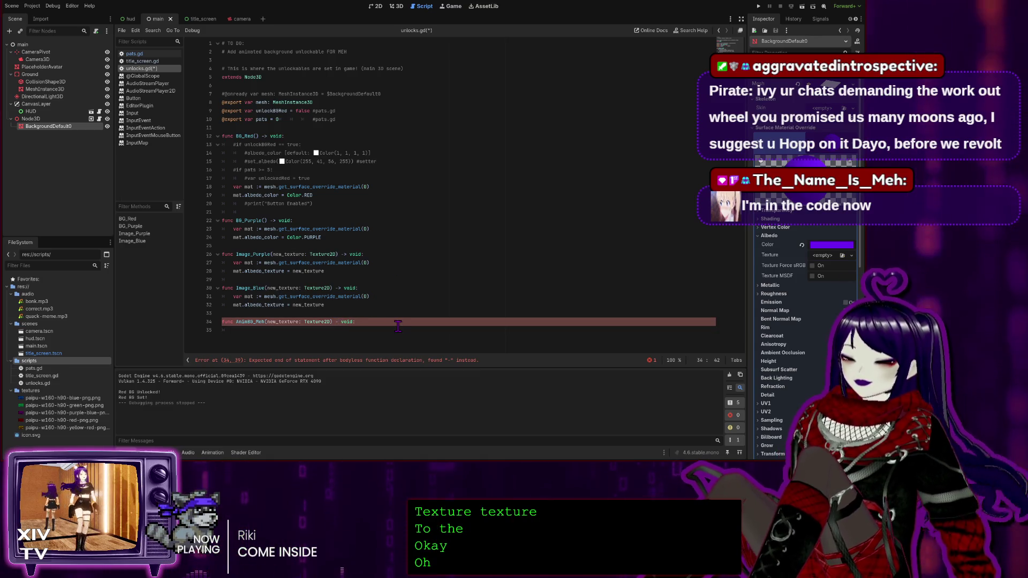
{"action": "type", "text": ">"}
{"action": "left_click", "coordinate": [314, 331]}
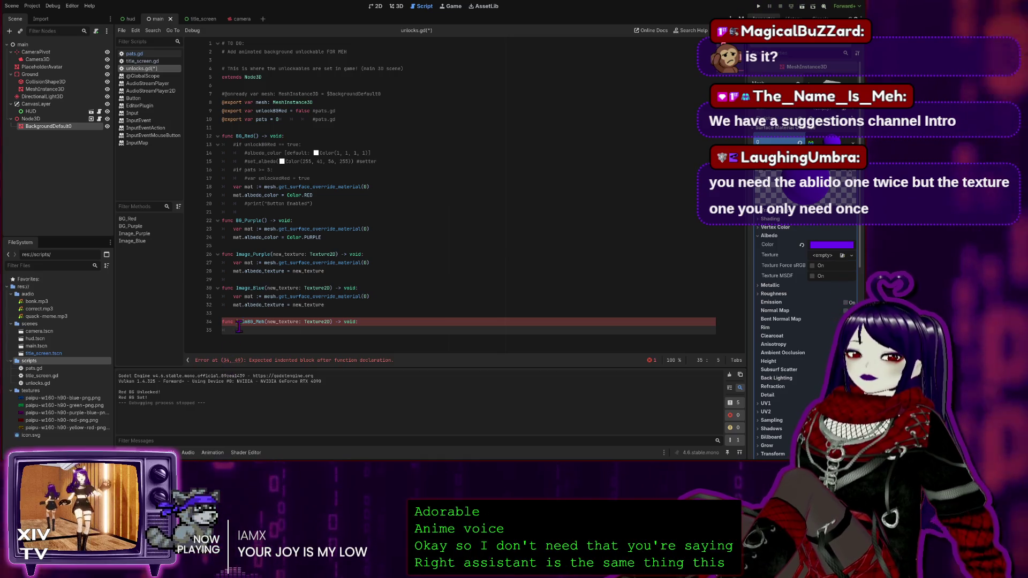
Delete the unfinished AnimBG_Meh lines, then highlight albedo_color, albedo_texture, Image_Purple and Image_Blue to compare them.
{"action": "left_click_drag", "start_coordinate": [231, 331], "coordinate": [198, 313]}
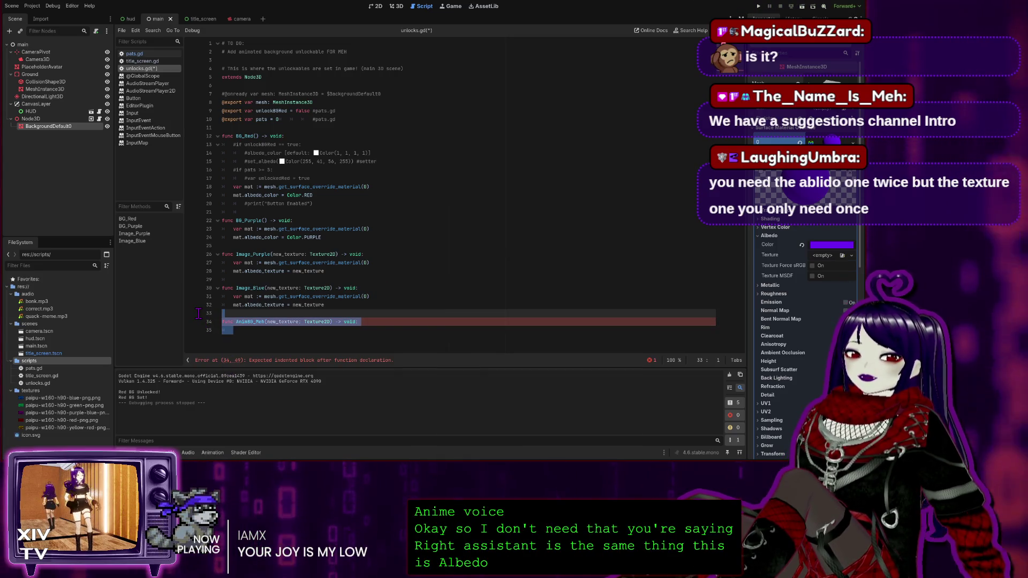
{"action": "key", "text": "BackSpace"}
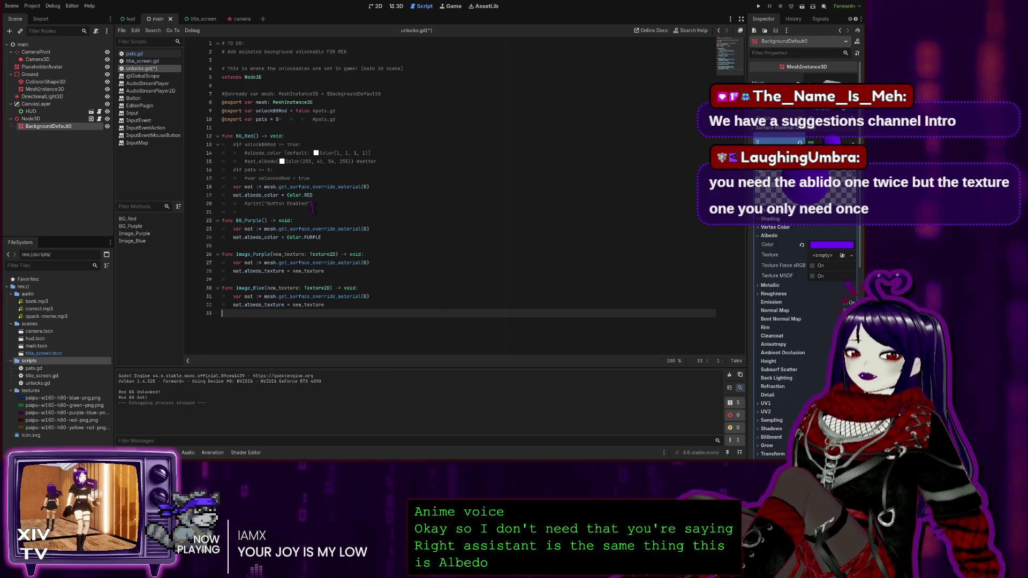
{"action": "left_click_drag", "start_coordinate": [279, 195], "coordinate": [252, 194]}
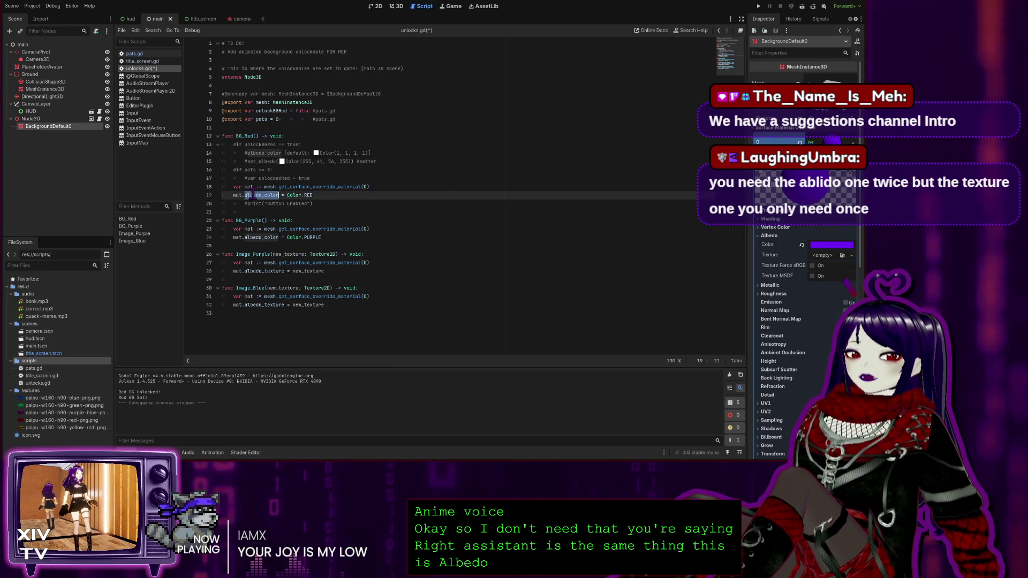
{"action": "double_click", "coordinate": [265, 271]}
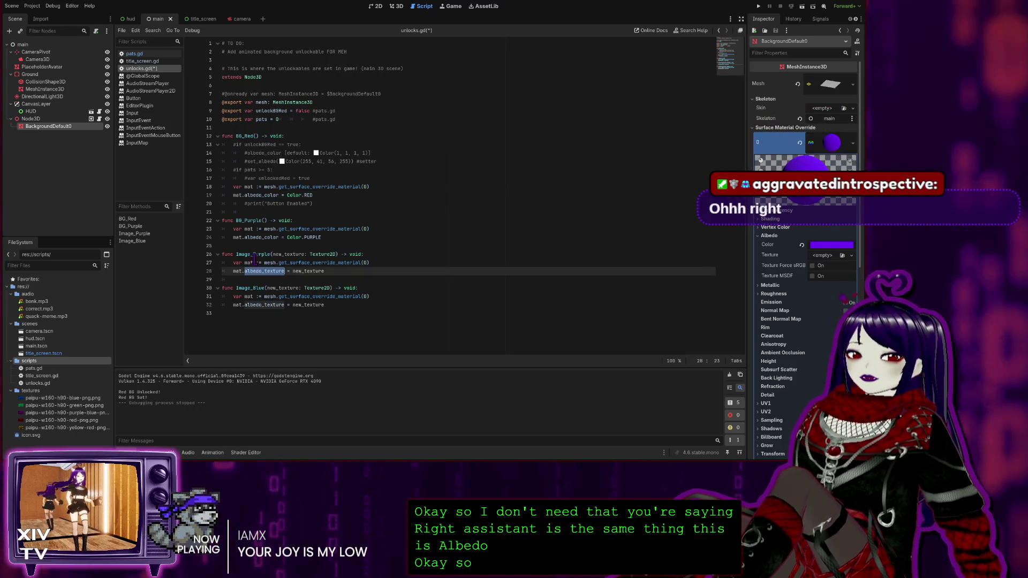
{"action": "double_click", "coordinate": [259, 254]}
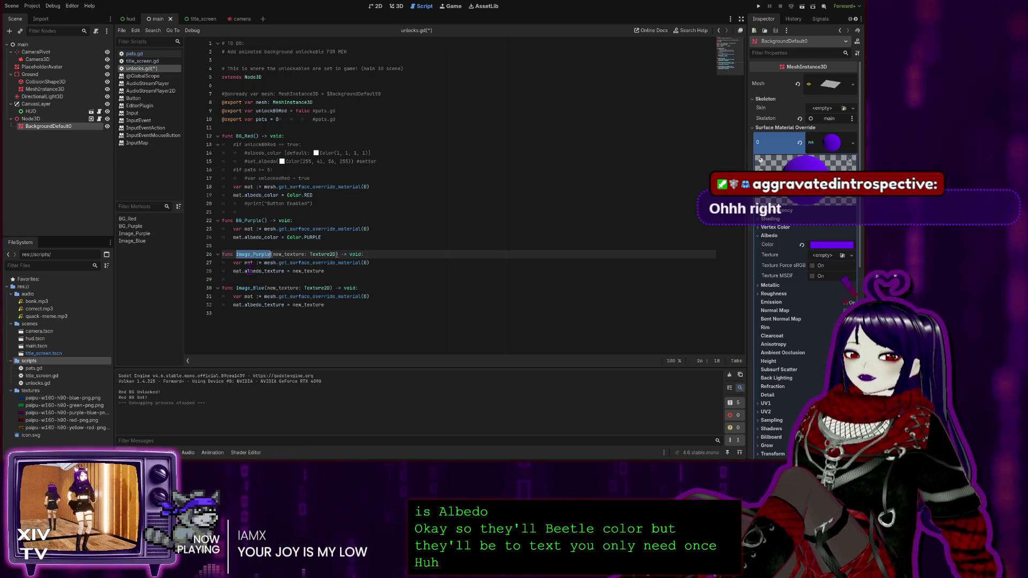
{"action": "double_click", "coordinate": [250, 288]}
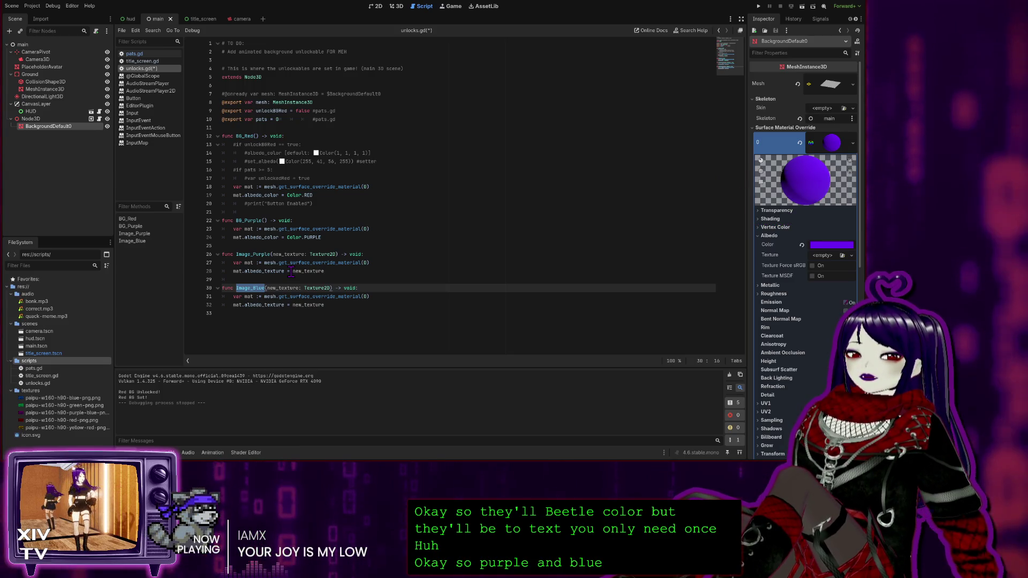
Review the purple and blue texture paths in pats.gd's texture button handlers.
{"action": "left_click", "coordinate": [271, 320]}
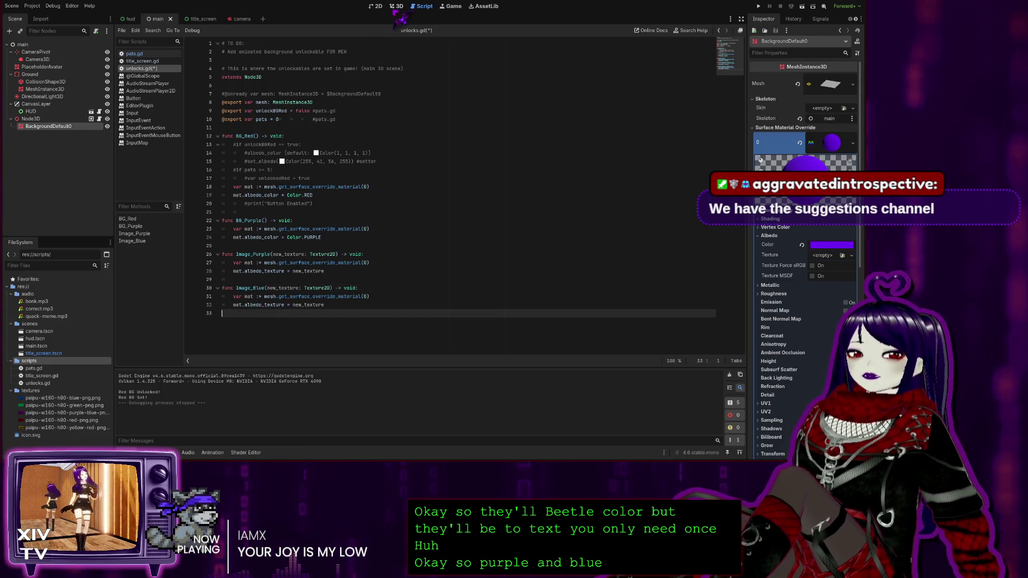
{"action": "left_click", "coordinate": [396, 5]}
{"action": "left_click", "coordinate": [422, 6]}
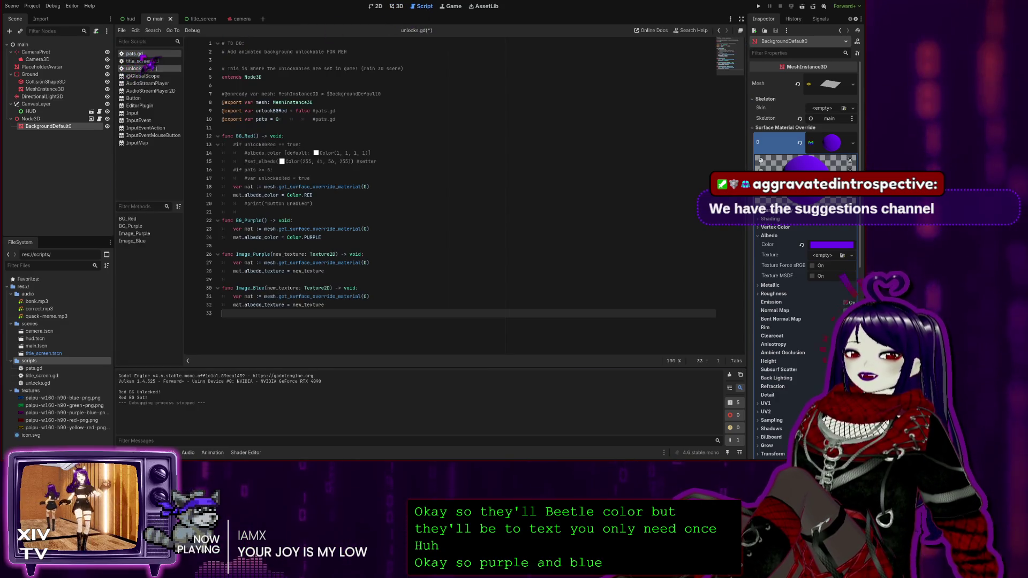
{"action": "left_click", "coordinate": [135, 54]}
{"action": "scroll", "coordinate": [285, 282], "scroll_direction": "down", "scroll_amount": 5}
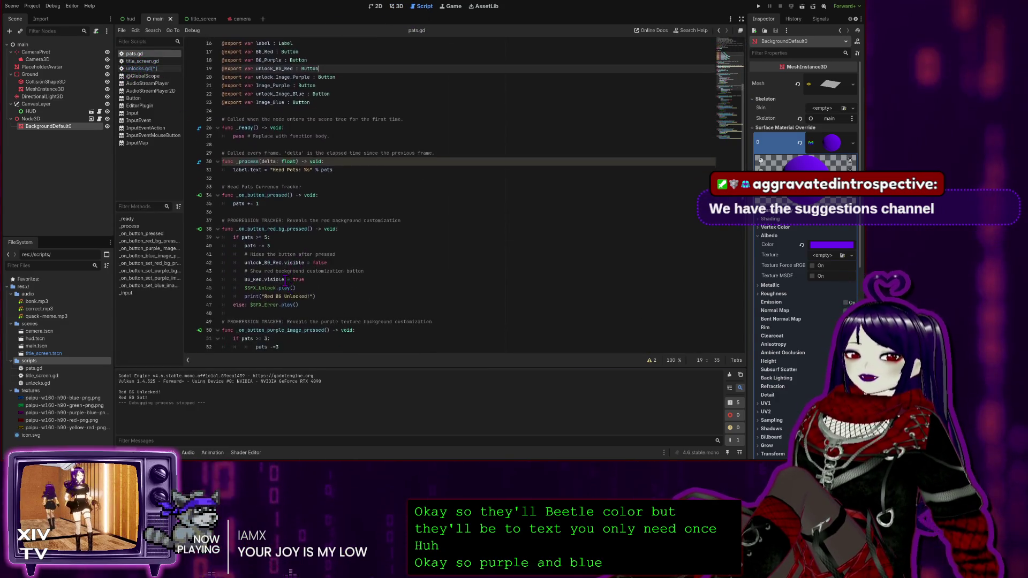
{"action": "scroll", "coordinate": [286, 283], "scroll_direction": "down", "scroll_amount": 15}
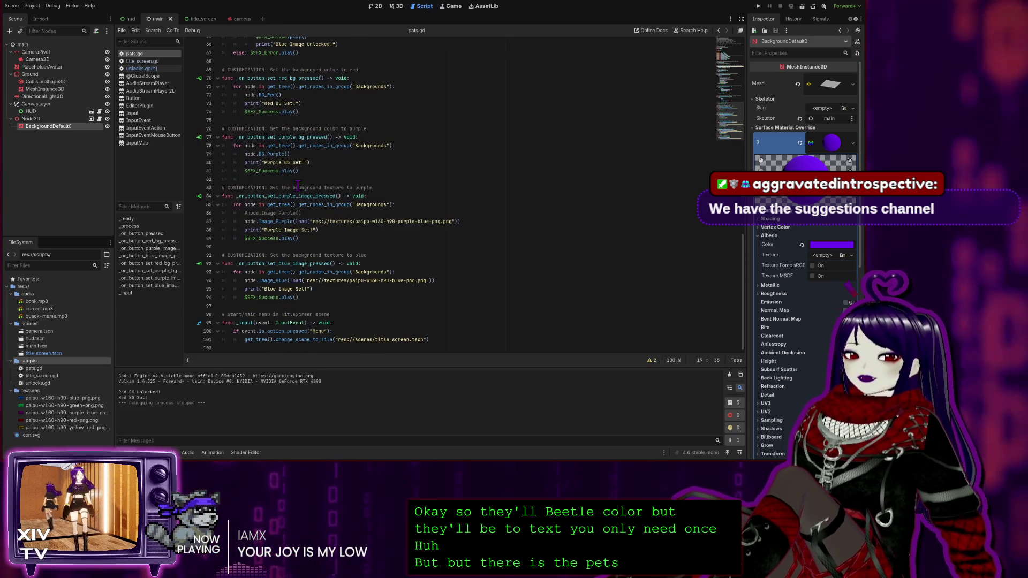
{"action": "double_click", "coordinate": [399, 280]}
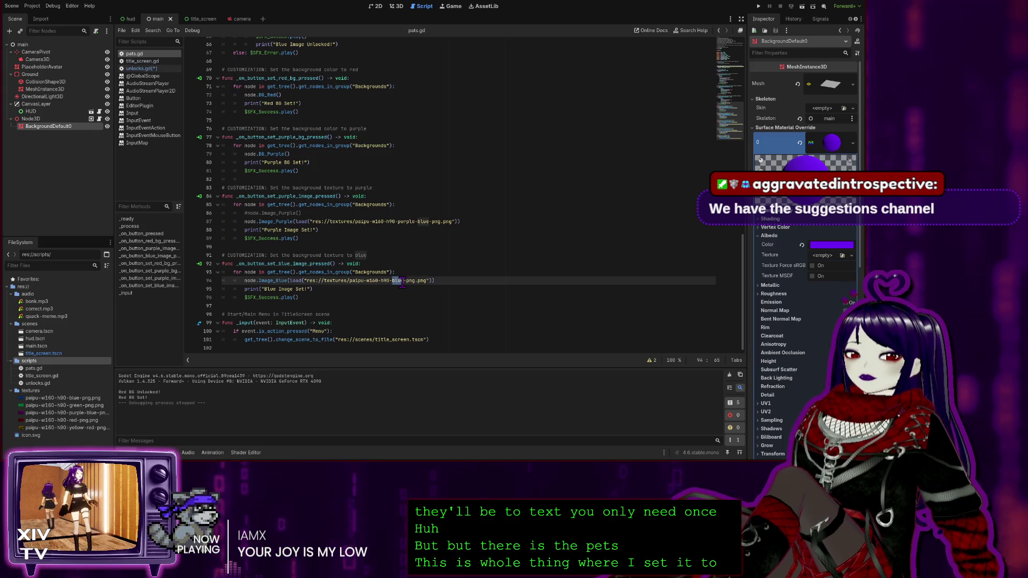
{"action": "double_click", "coordinate": [406, 222]}
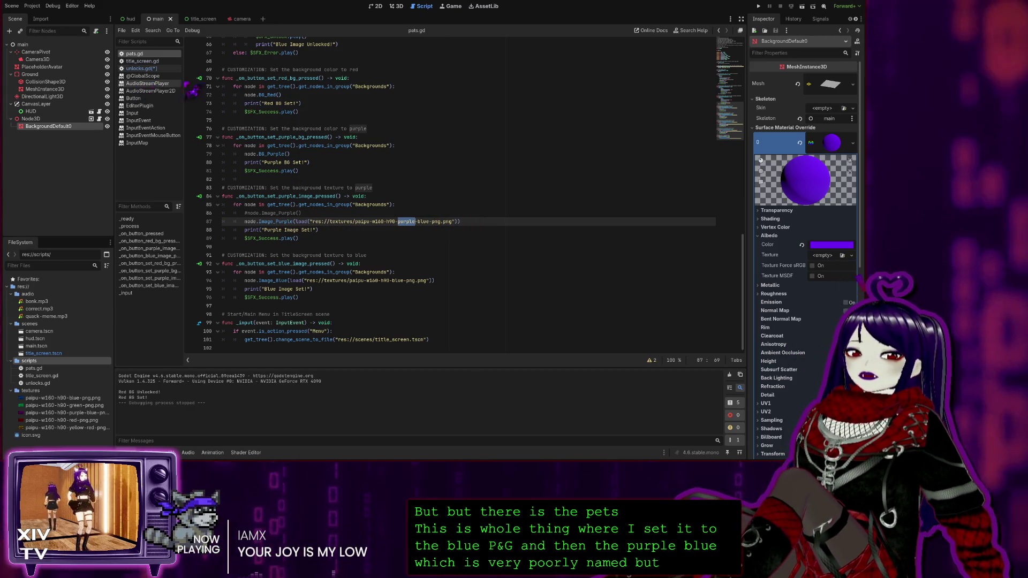
{"action": "left_click", "coordinate": [400, 6]}
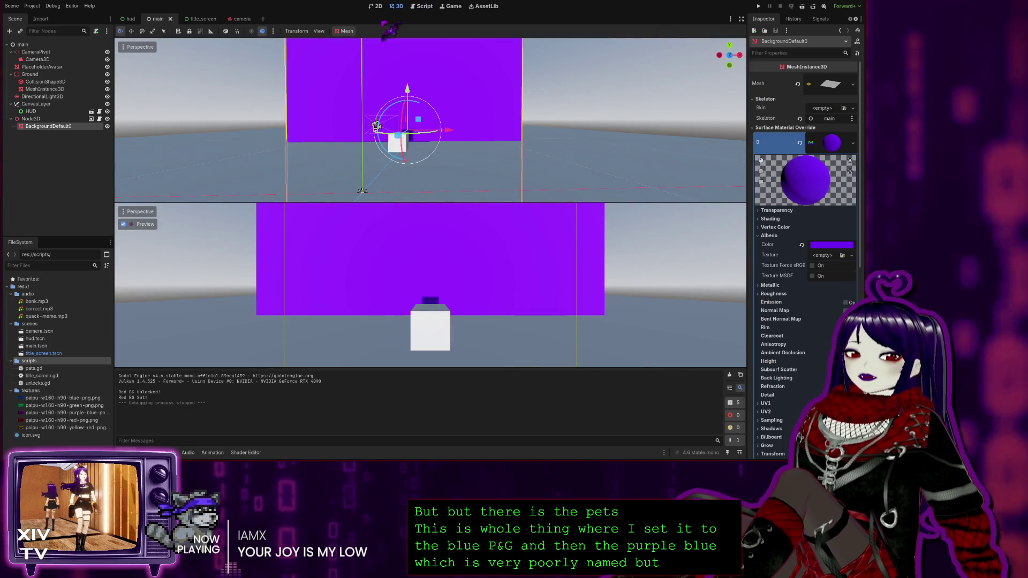
{"action": "left_click", "coordinate": [423, 6]}
Save unlocks.gd, recheck pats.gd alongside the 3D, 2D and Game views, then return to unlocks.gd.
{"action": "left_click", "coordinate": [140, 68]}
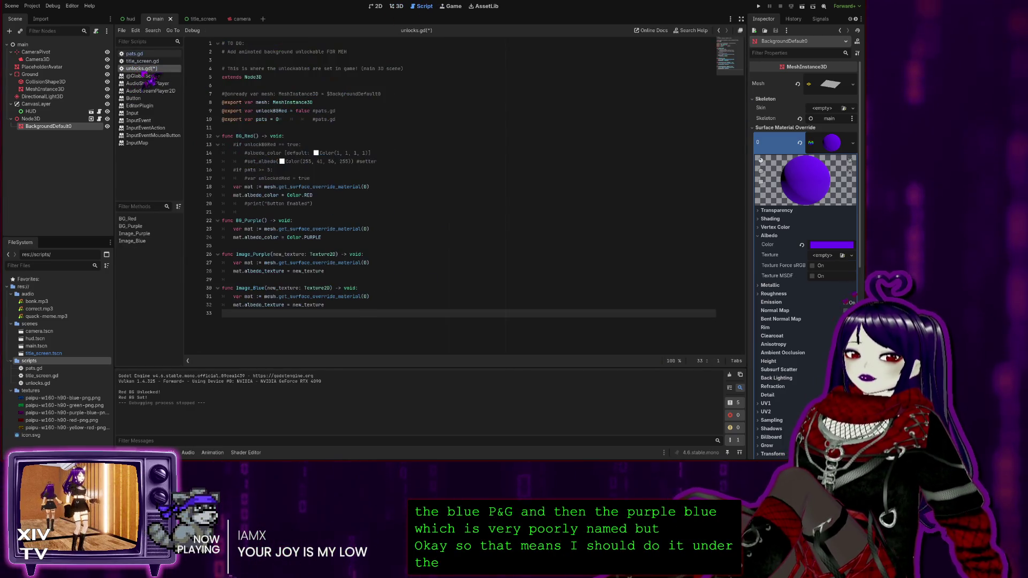
{"action": "key", "text": "ctrl+s"}
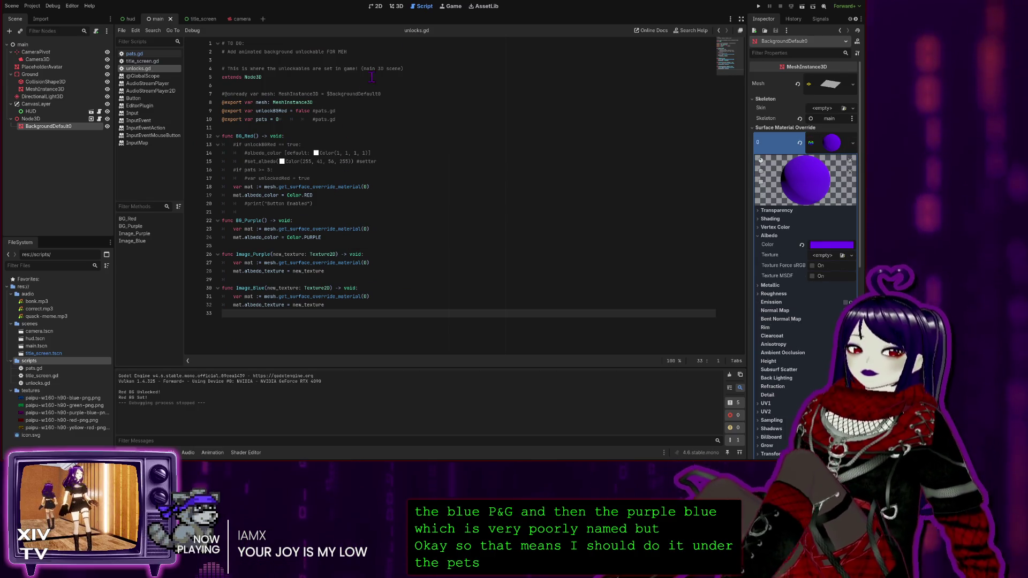
{"action": "left_click", "coordinate": [134, 54]}
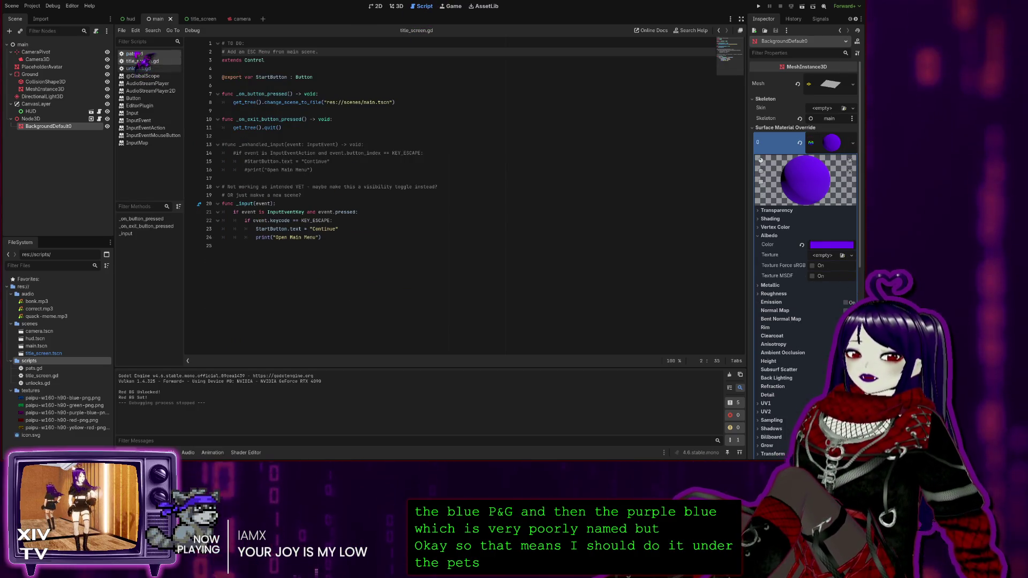
{"action": "scroll", "coordinate": [324, 235], "scroll_direction": "down", "scroll_amount": 1}
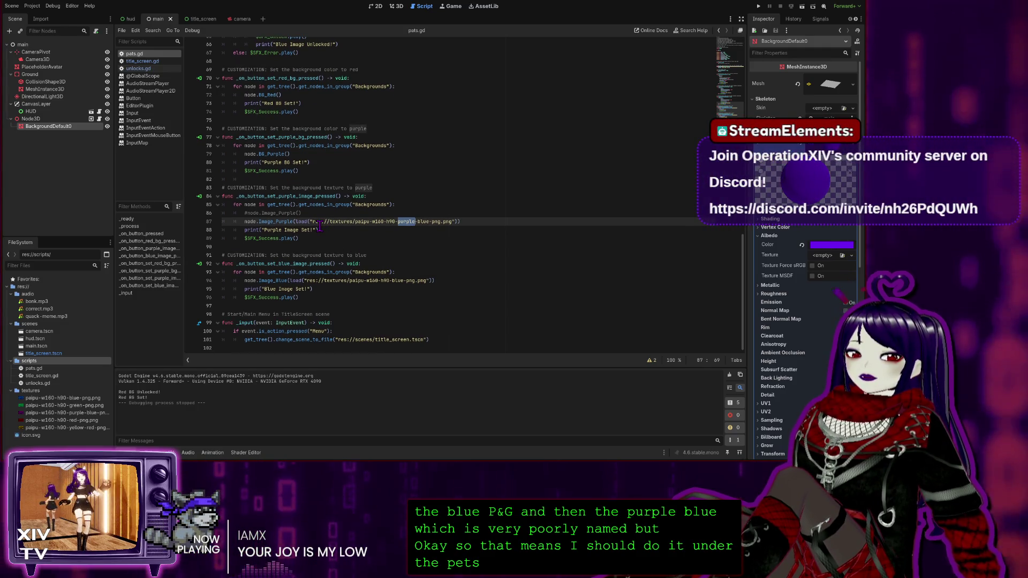
{"action": "left_click", "coordinate": [396, 6]}
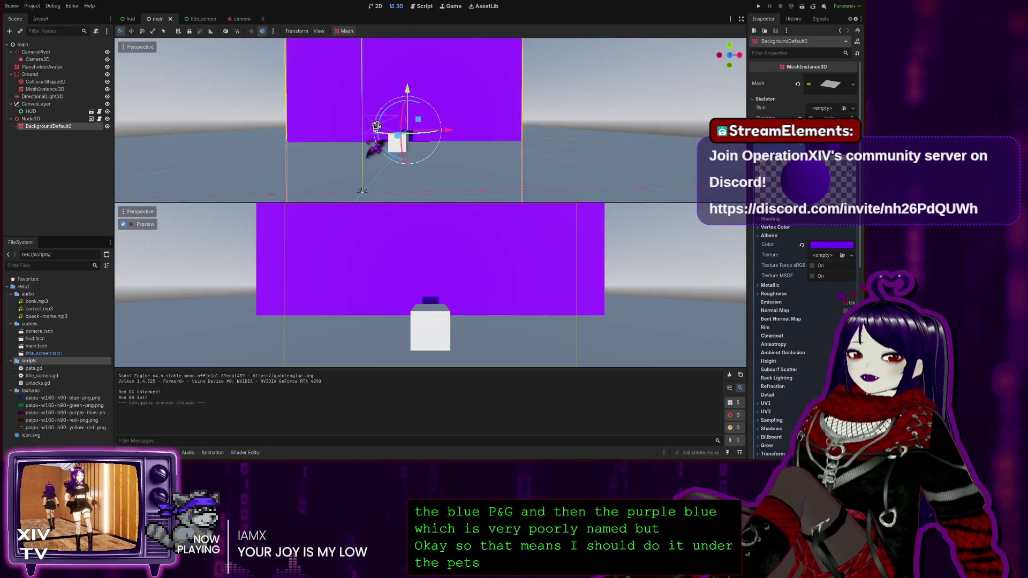
{"action": "left_click", "coordinate": [376, 6]}
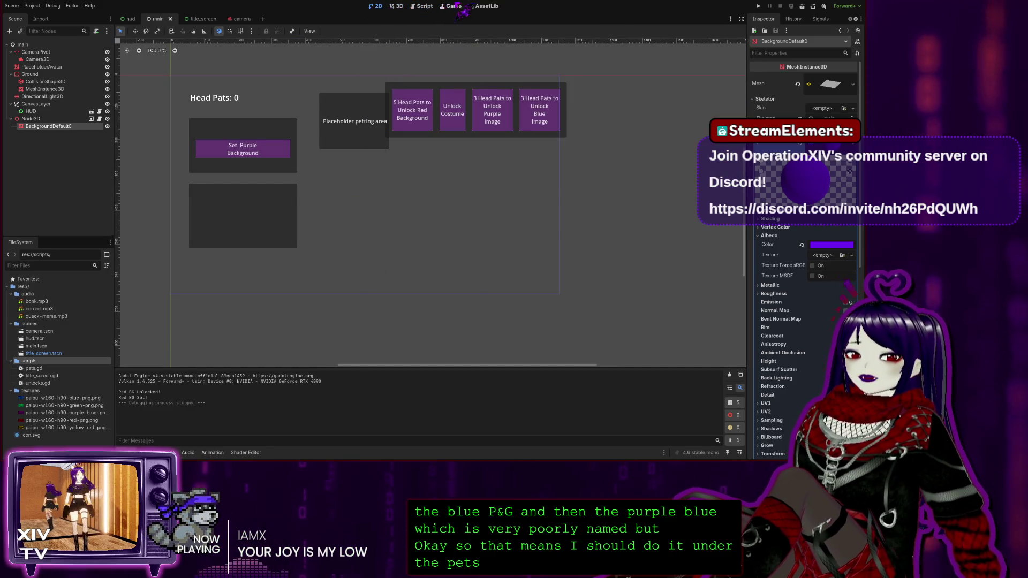
{"action": "left_click", "coordinate": [452, 7]}
{"action": "left_click", "coordinate": [423, 7]}
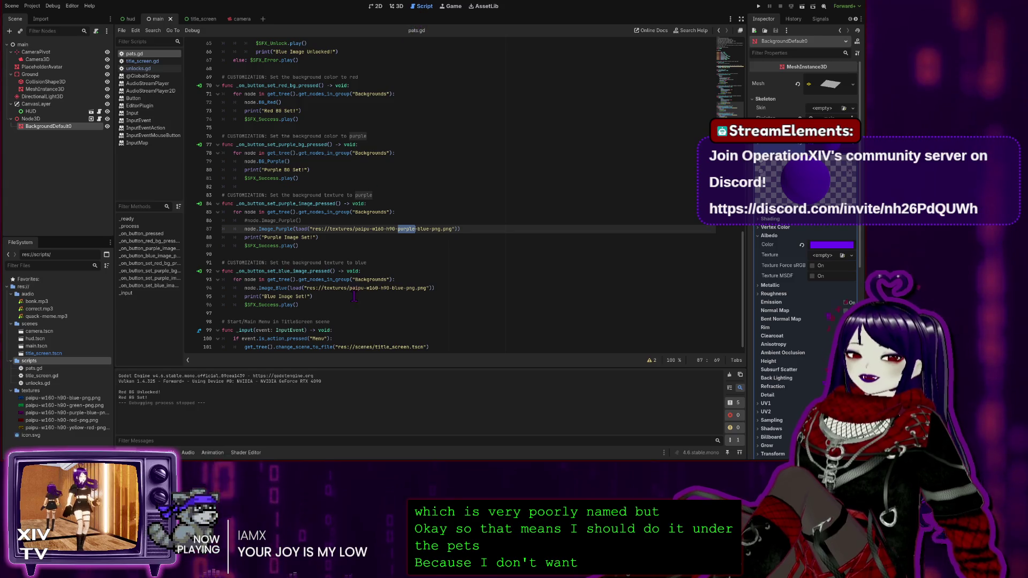
{"action": "scroll", "coordinate": [381, 282], "scroll_direction": "down", "scroll_amount": 1}
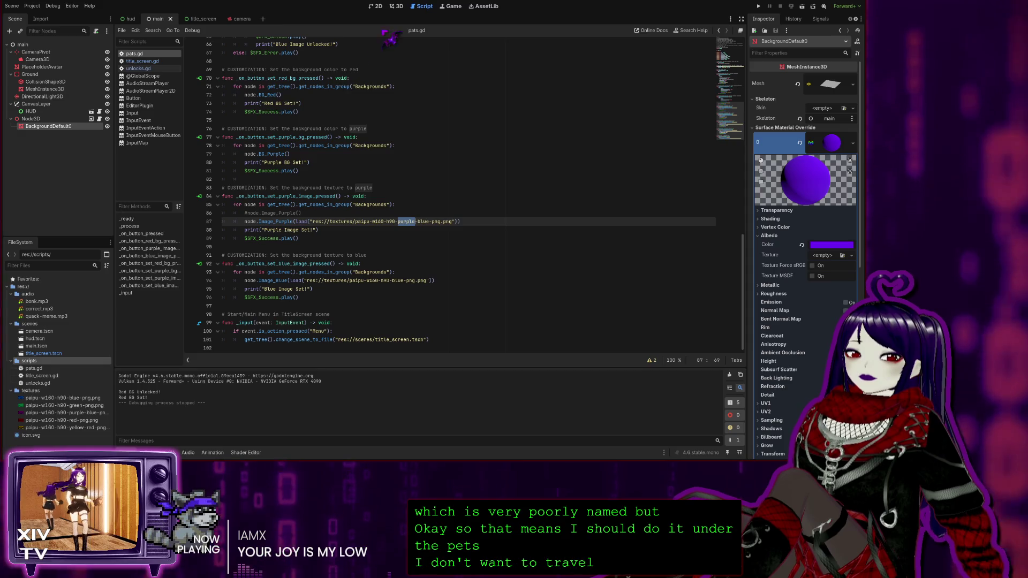
{"action": "left_click", "coordinate": [143, 68]}
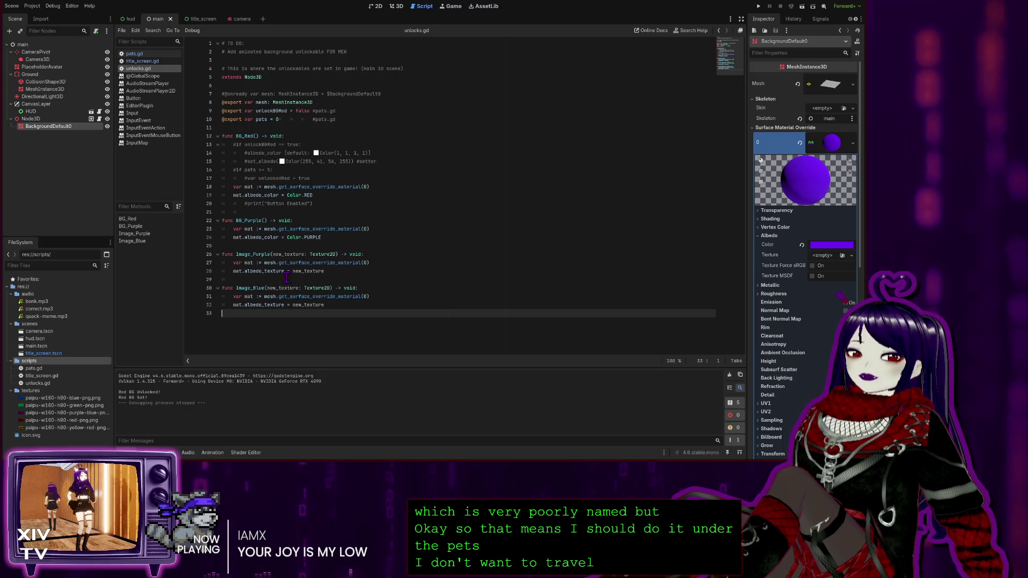
Clear the indentation on line 29 and comment out the three Image_Blue lines with Ctrl+K.
{"action": "left_click", "coordinate": [285, 280]}
{"action": "key", "text": "BackSpace"}
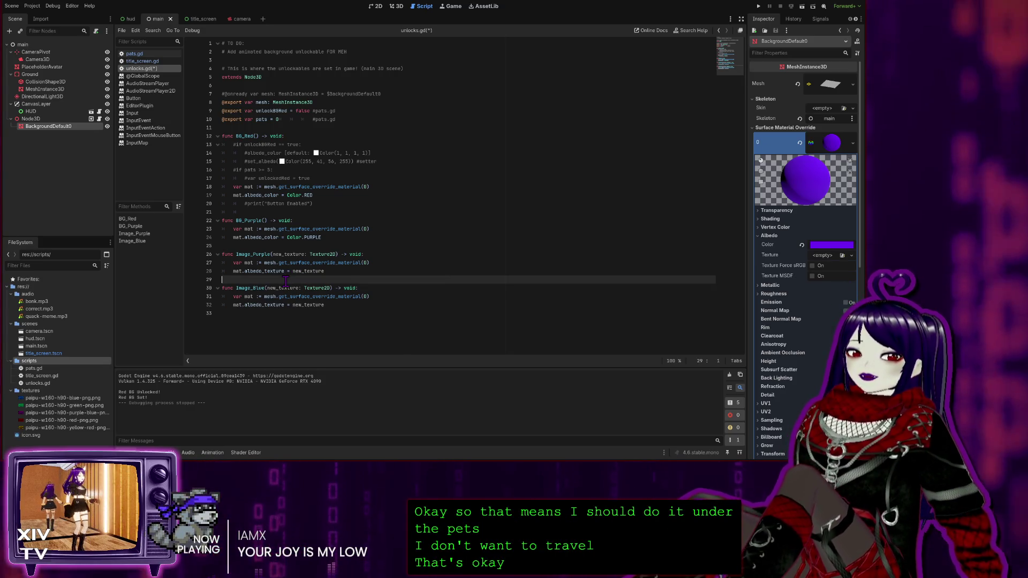
{"action": "key", "text": "Down"}
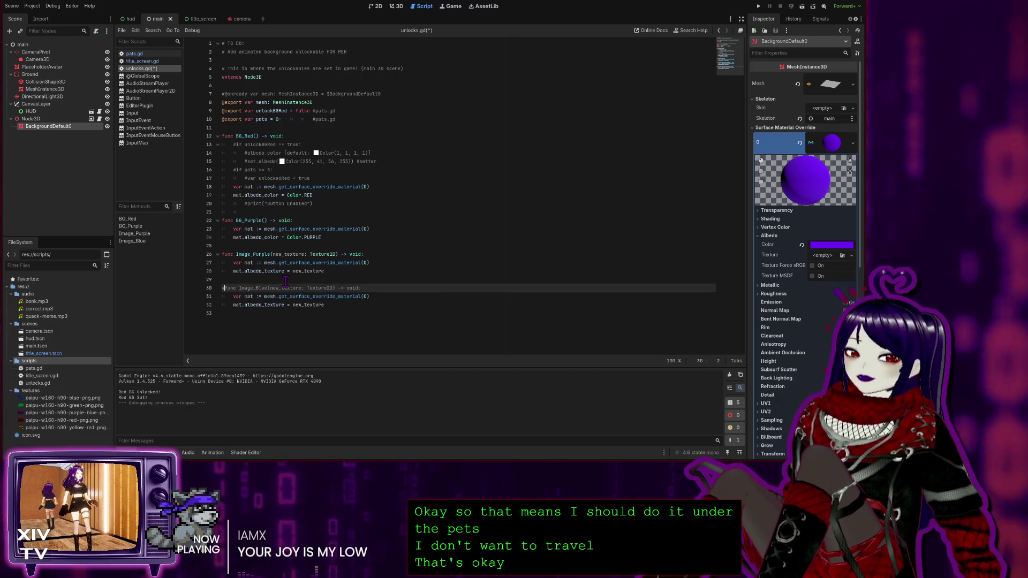
{"action": "key", "text": "Down"}
{"action": "key", "text": "Up"}
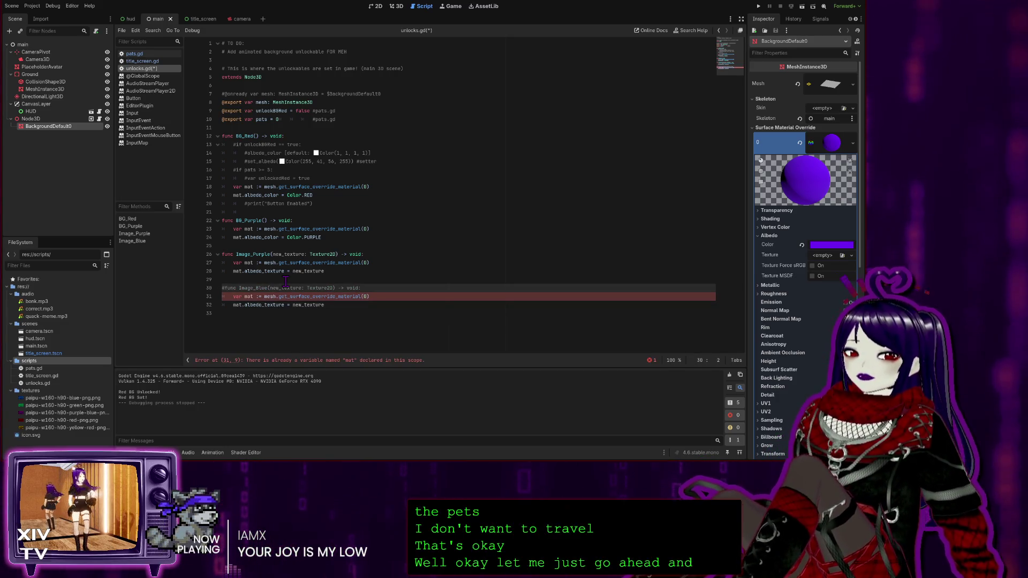
{"action": "key", "text": "Delete"}
{"action": "key", "text": "shift+Down"}
{"action": "key", "text": "shift+Down"}
{"action": "key", "text": "shift+End"}
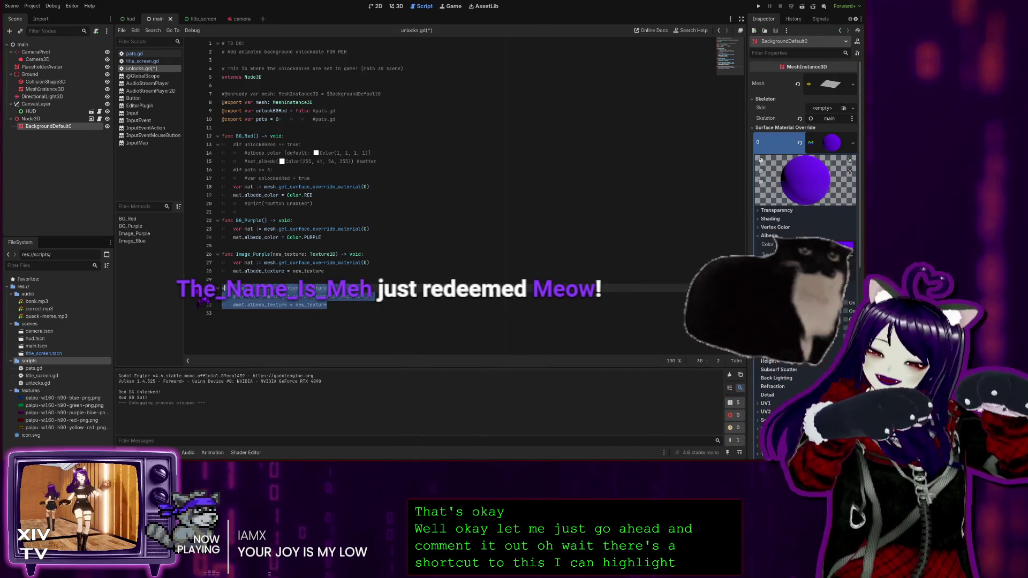
{"action": "key", "text": "ctrl+k"}
{"action": "key", "text": "ctrl+k"}
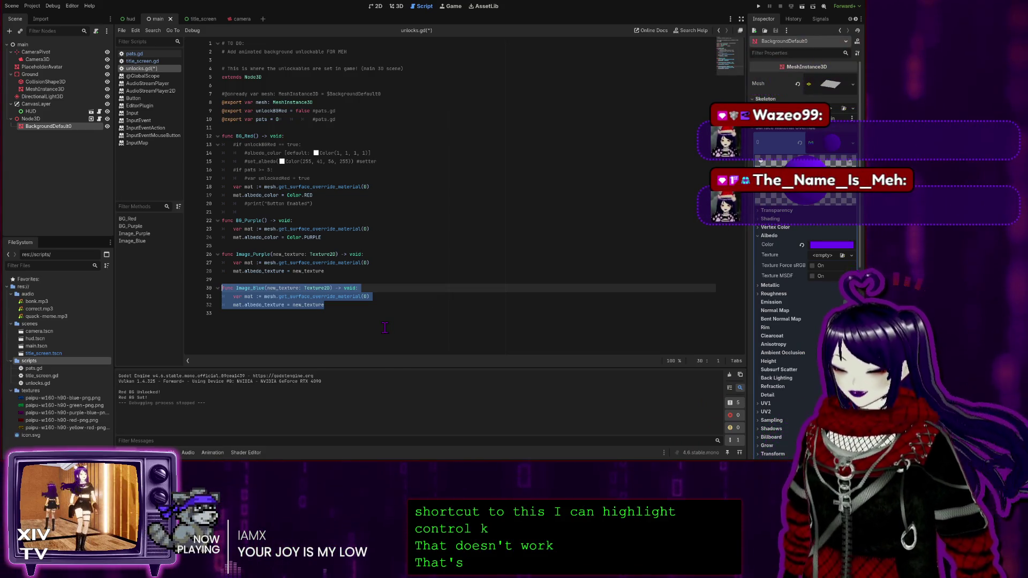
{"action": "left_click", "coordinate": [335, 309]}
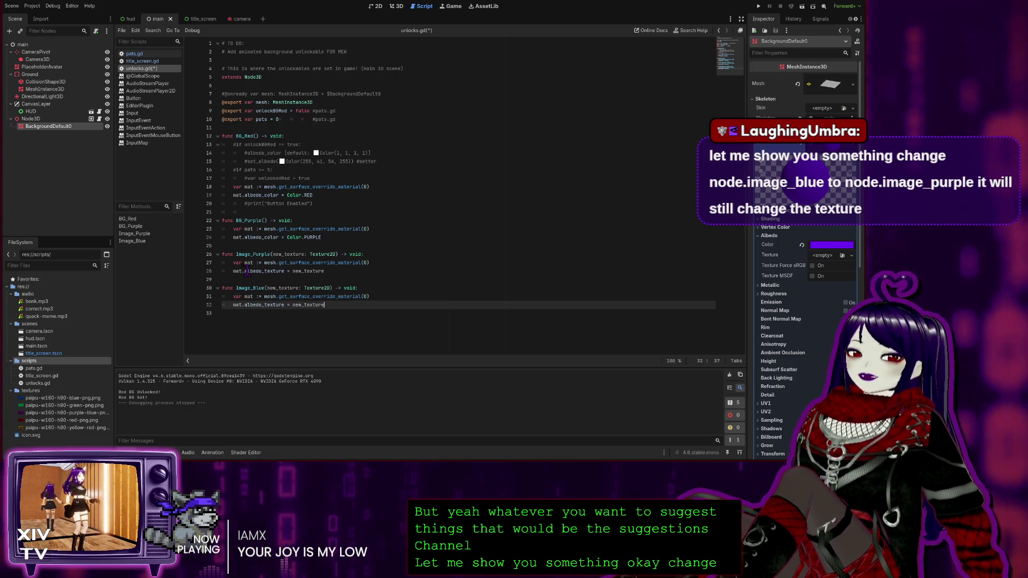
Compare Image_Blue with Image_Purple and adjust the commented-out Image_Blue lines.
{"action": "left_click", "coordinate": [223, 287]}
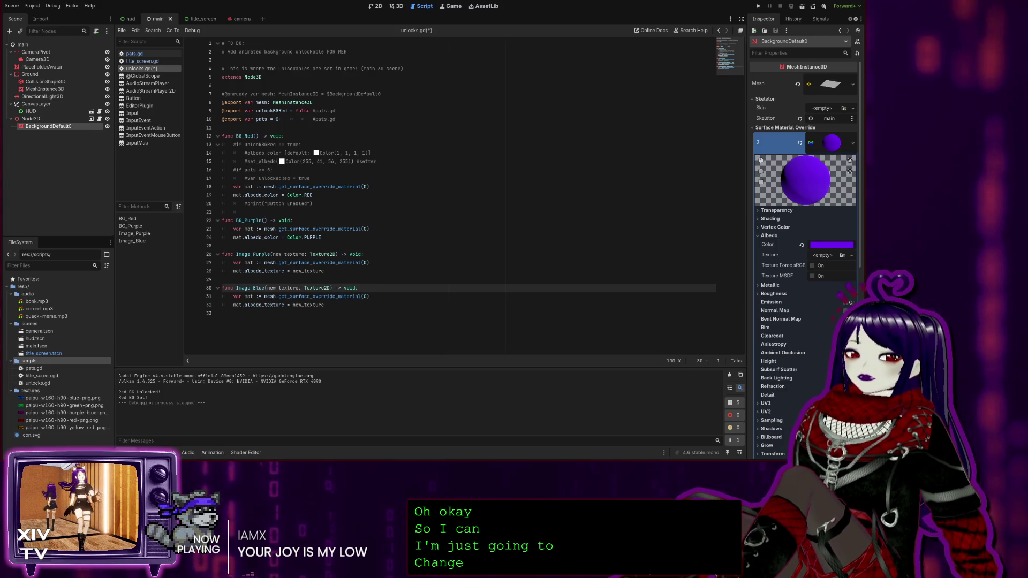
{"action": "left_click", "coordinate": [257, 255]}
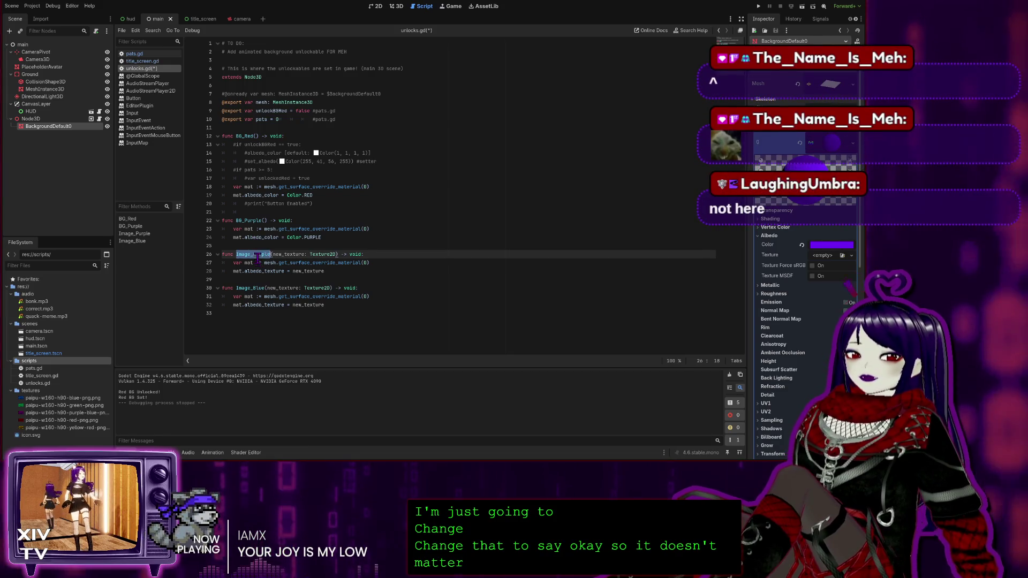
{"action": "left_click", "coordinate": [221, 288]}
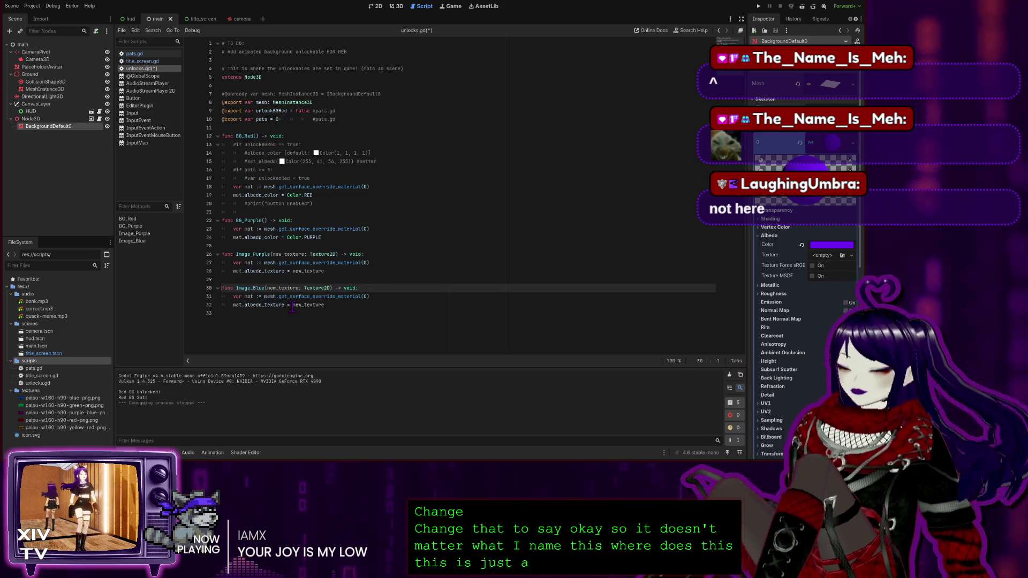
{"action": "type", "text": "#"}
{"action": "key", "text": "Down"}
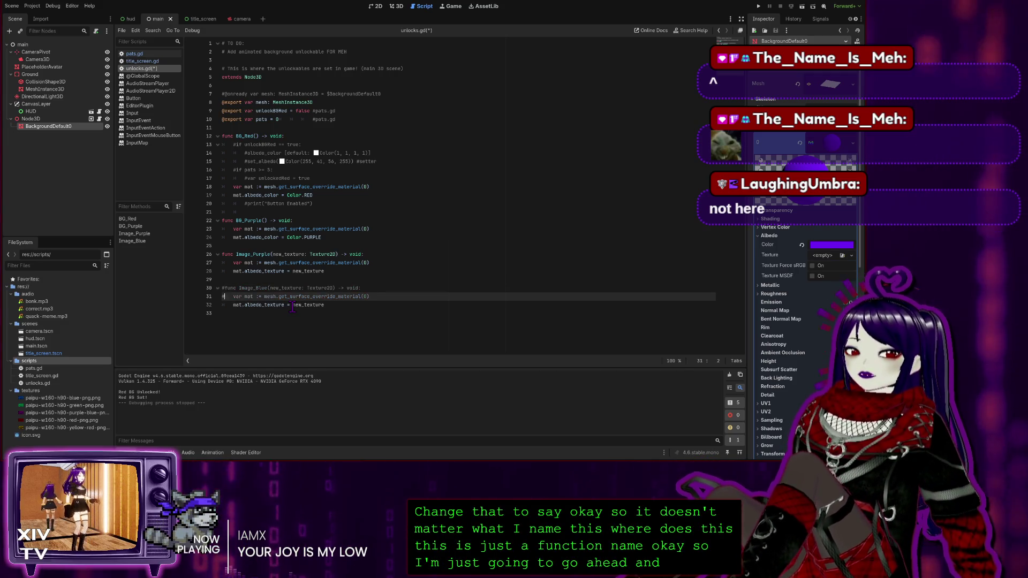
{"action": "key", "text": "Down"}
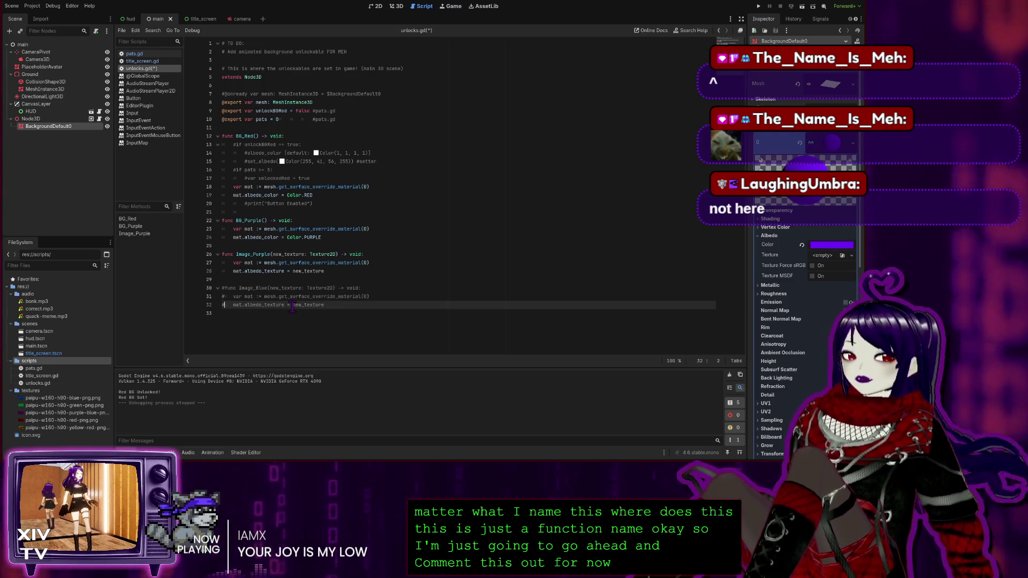
{"action": "key", "text": "Up"}
{"action": "key", "text": "Up"}
{"action": "key", "text": "Up"}
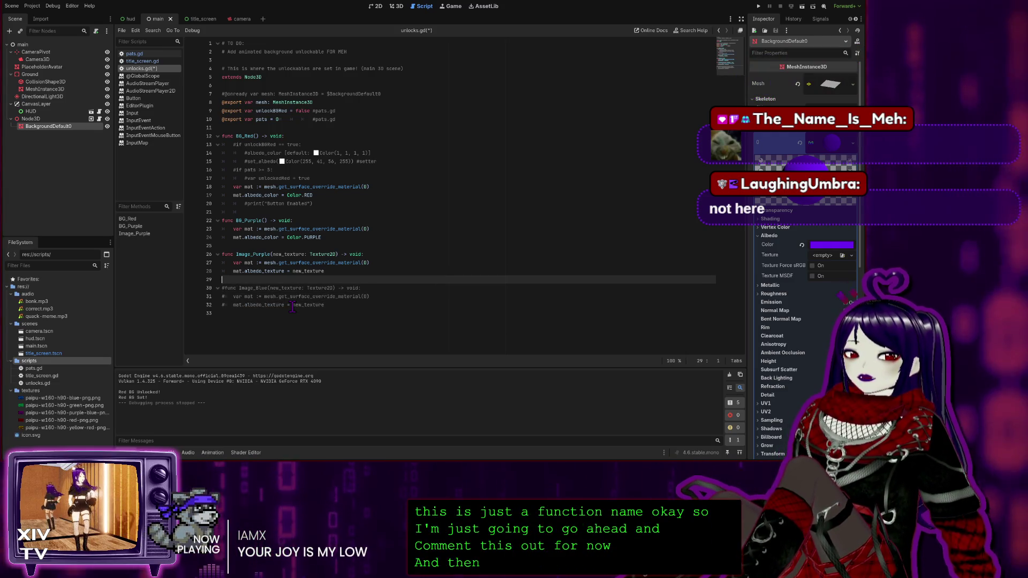
{"action": "key", "text": "Down"}
Add the note '# Not needed twice as the above does the same' above Image_Blue and run with F5.
{"action": "key", "text": "Return"}
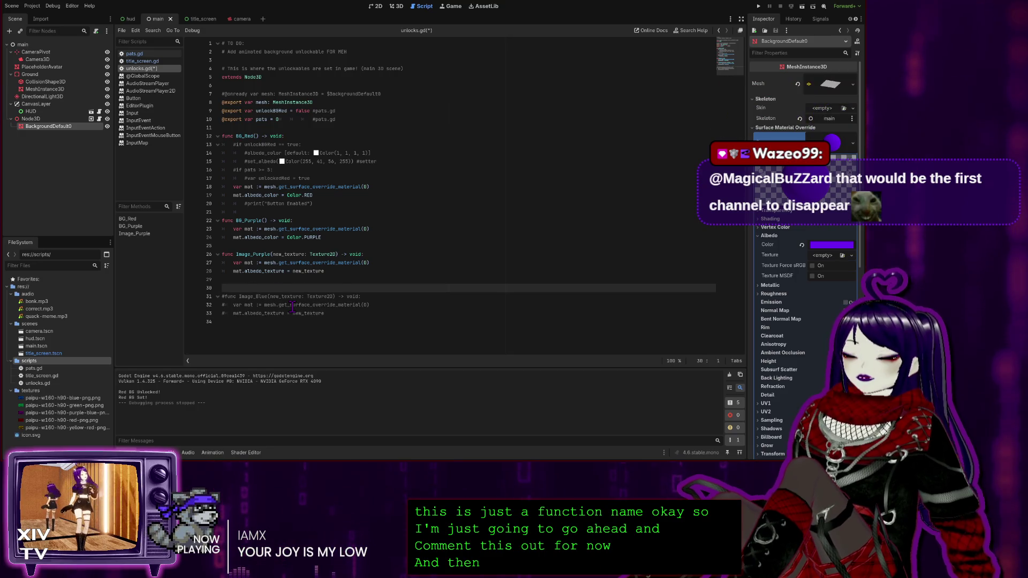
{"action": "type", "text": "#n"}
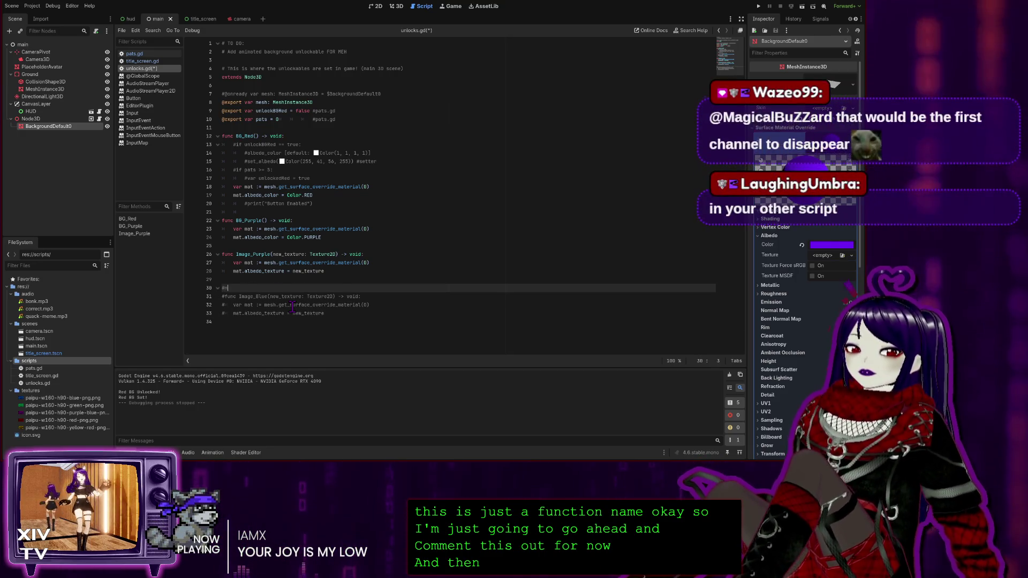
{"action": "key", "text": "BackSpace"}
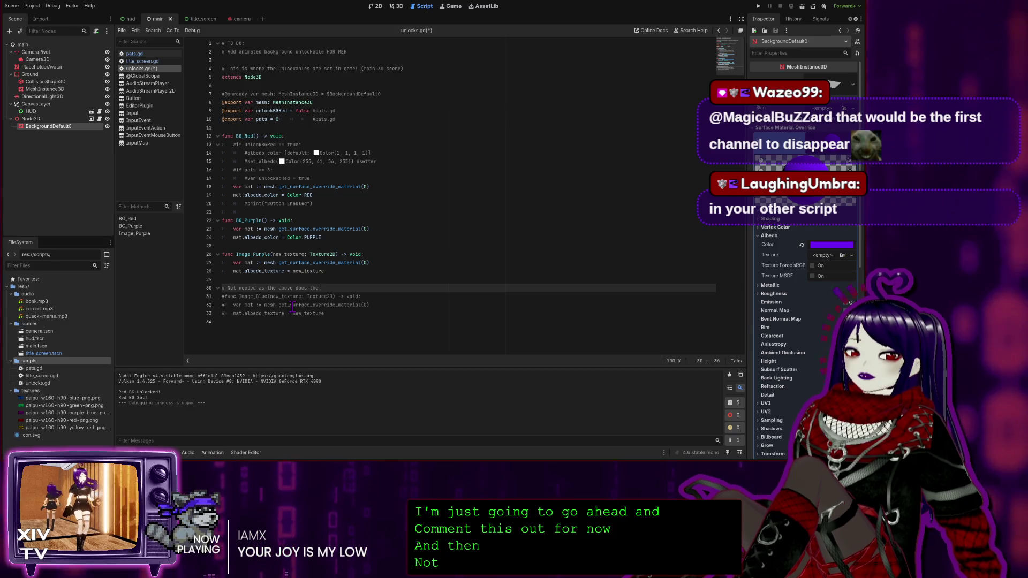
{"action": "type", "text": "same"}
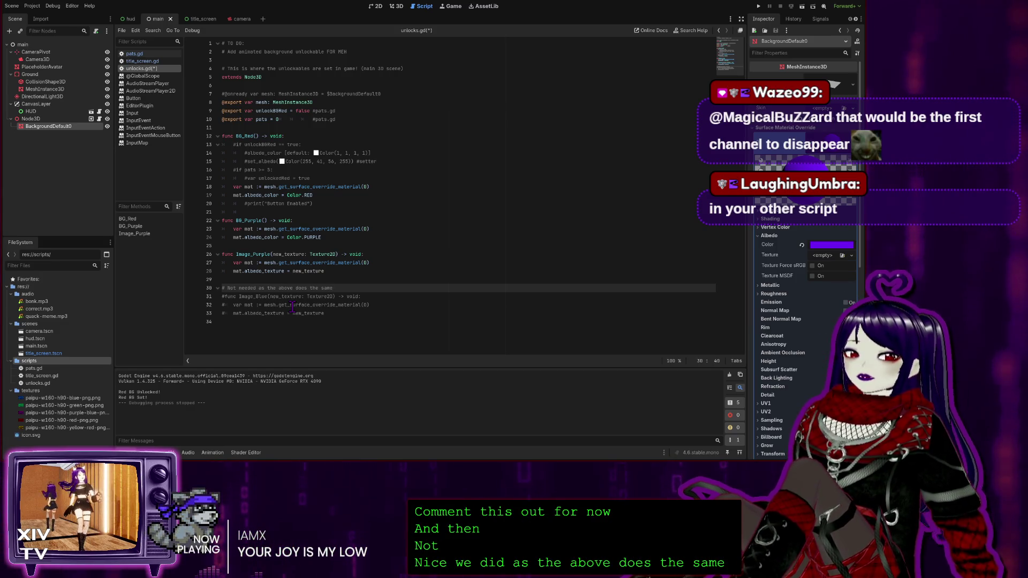
{"action": "key", "text": "ctrl+Left"}
{"action": "key", "text": "ctrl+Left"}
{"action": "key", "text": "ctrl+Left"}
{"action": "key", "text": "Left"}
{"action": "type", "text": "twic"}
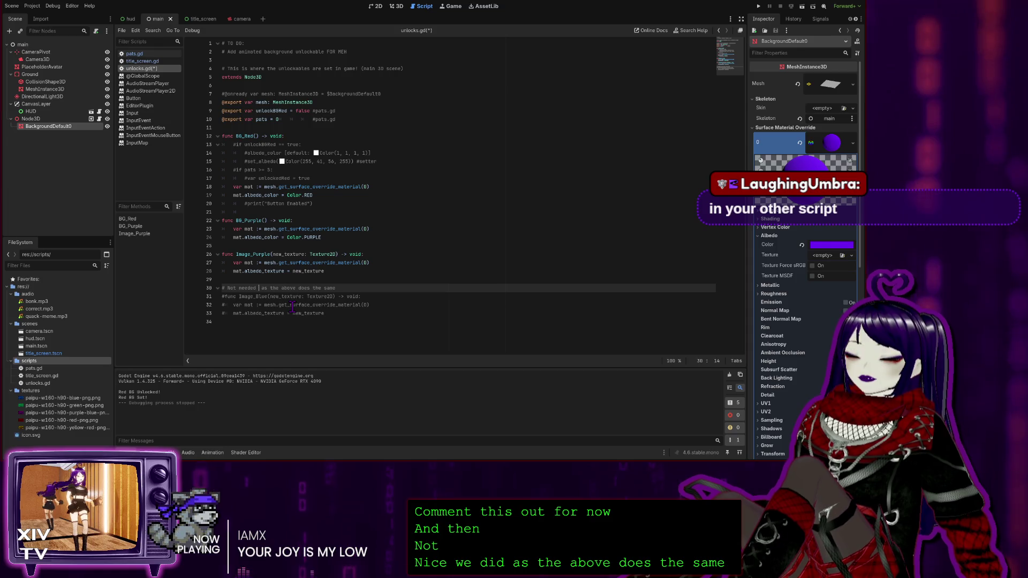
{"action": "type", "text": "e"}
{"action": "left_click", "coordinate": [295, 271]}
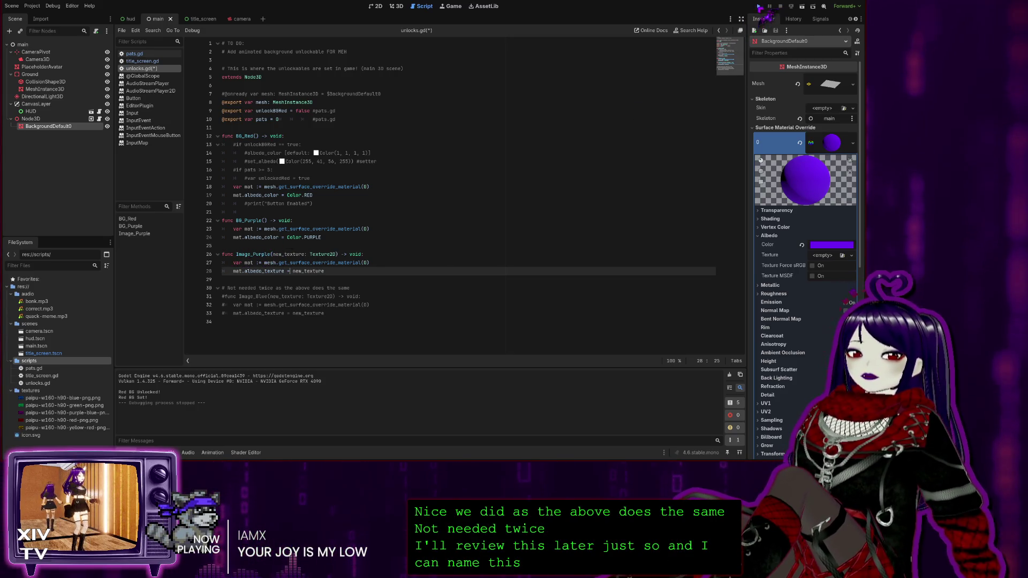
{"action": "key", "text": "F5"}
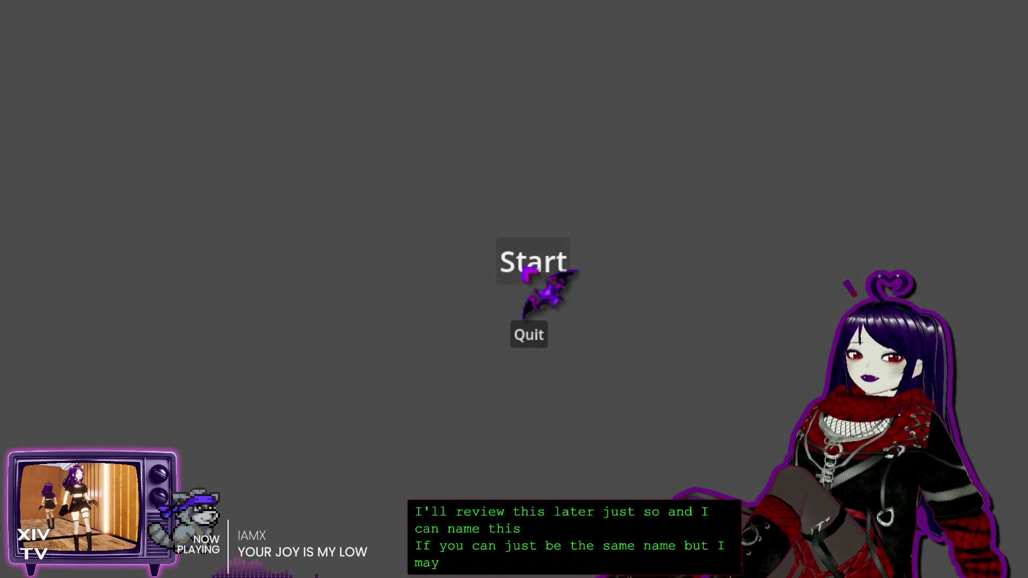
Start the game, pat to five, unlock the red background and switch between purple and red.
{"action": "left_click", "coordinate": [530, 271]}
{"action": "left_click", "coordinate": [454, 114]}
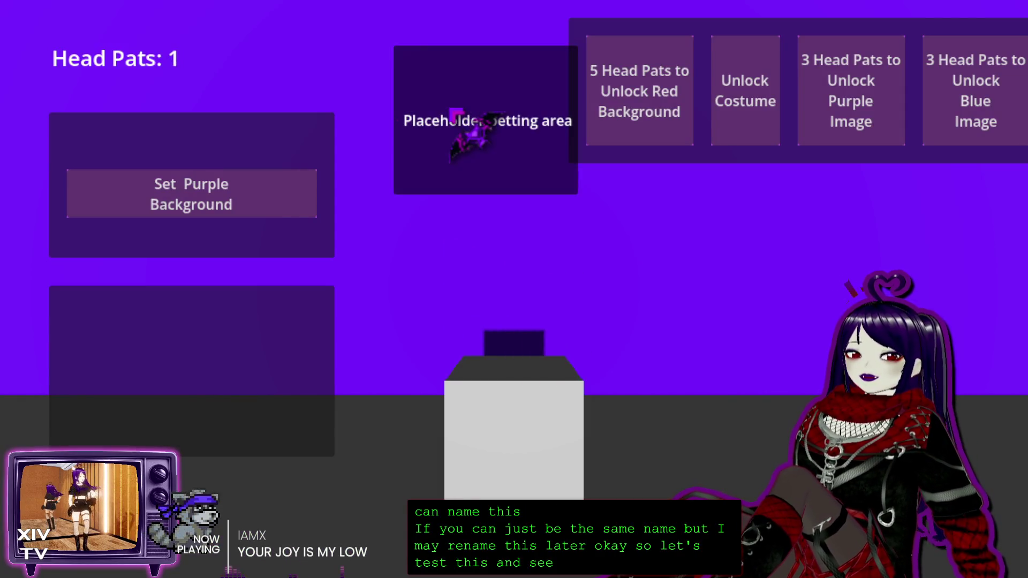
{"action": "left_click", "coordinate": [454, 114]}
{"action": "left_click", "coordinate": [454, 114]}
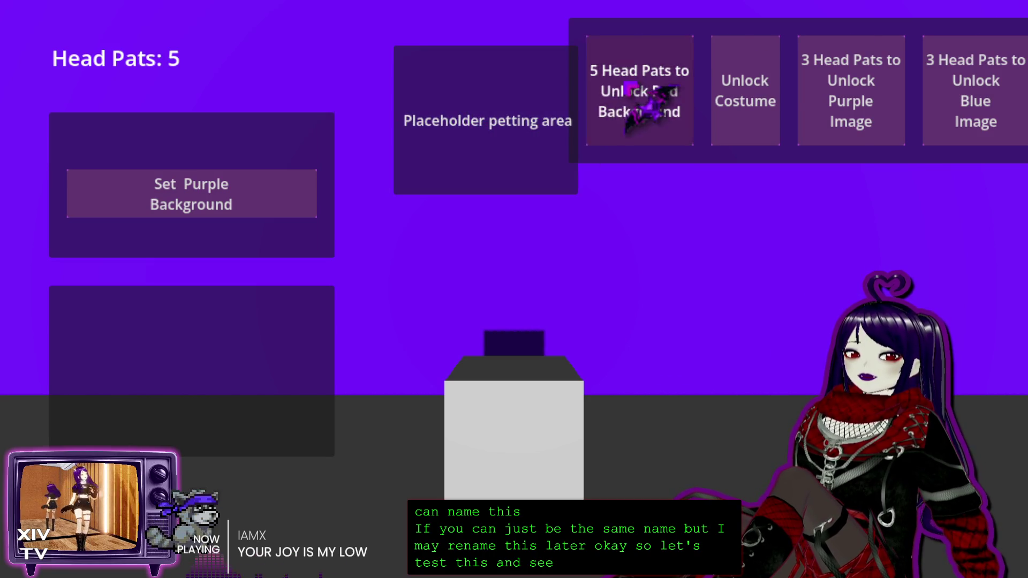
{"action": "left_click", "coordinate": [648, 90]}
{"action": "left_click", "coordinate": [256, 236]}
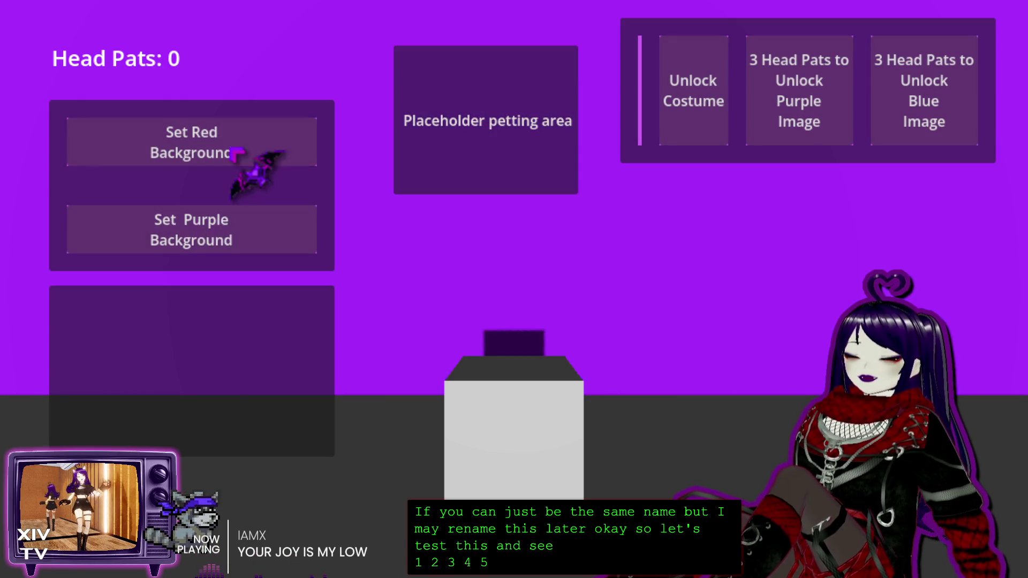
{"action": "left_click", "coordinate": [233, 140]}
Pat to unlock the purple and blue images, set red, then apply the blue texture, which crashes.
{"action": "left_click", "coordinate": [219, 248]}
{"action": "left_click", "coordinate": [506, 115]}
{"action": "left_click", "coordinate": [506, 115]}
{"action": "left_click", "coordinate": [505, 115]}
{"action": "left_click", "coordinate": [765, 99]}
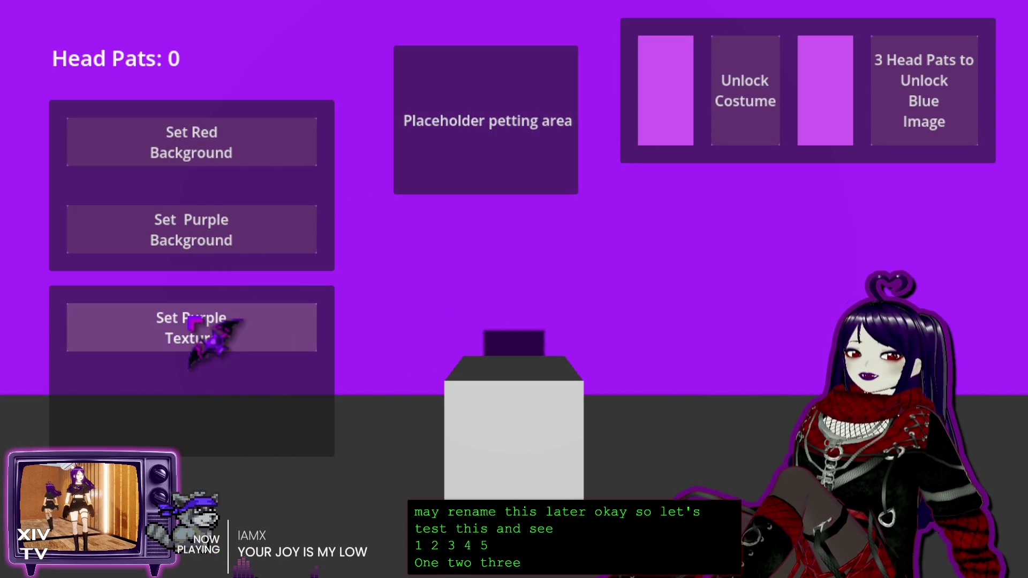
{"action": "left_click", "coordinate": [192, 320]}
{"action": "left_click", "coordinate": [515, 125]}
{"action": "left_click", "coordinate": [515, 125]}
{"action": "left_click", "coordinate": [515, 125]}
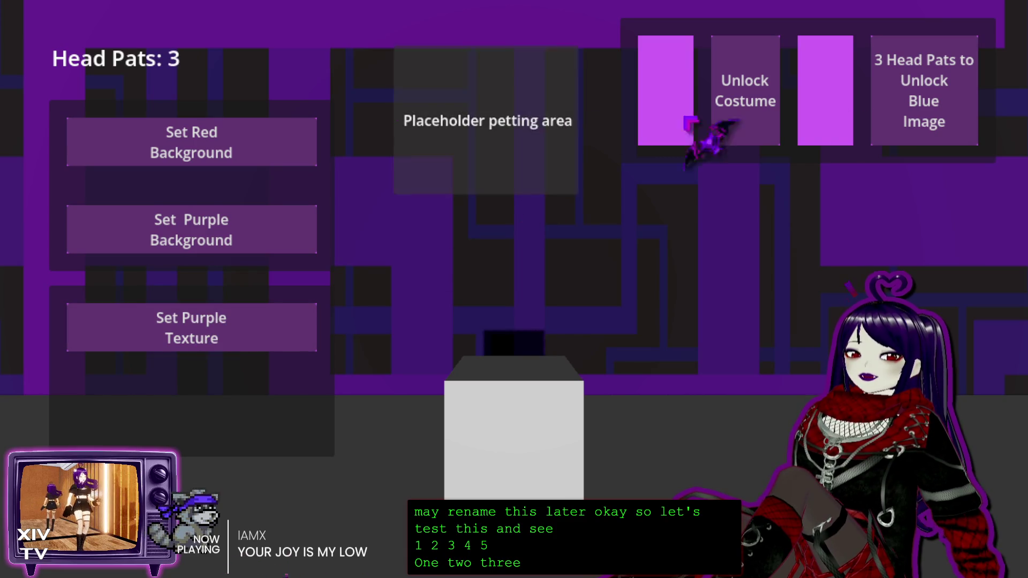
{"action": "left_click", "coordinate": [930, 98]}
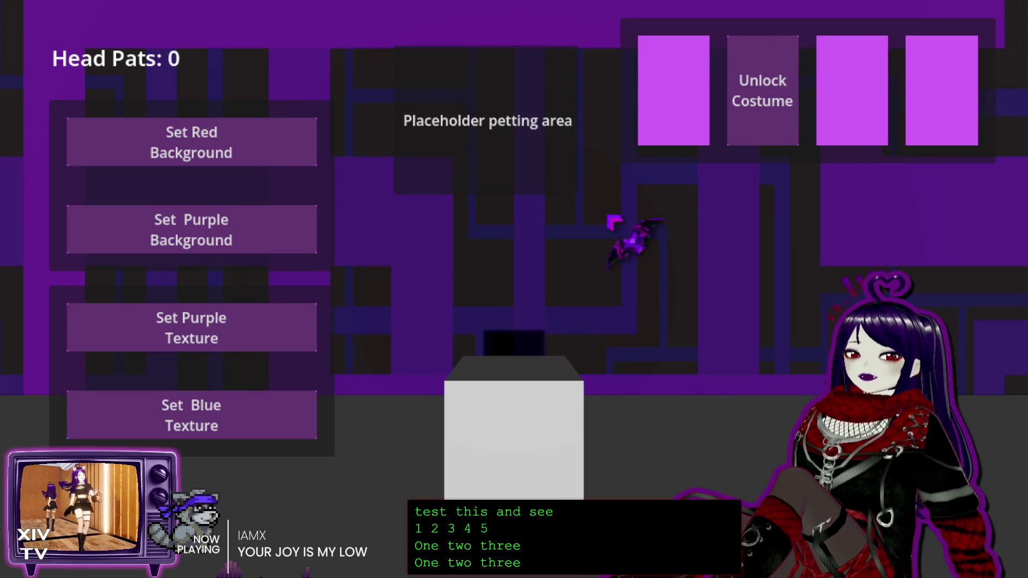
{"action": "left_click", "coordinate": [228, 153]}
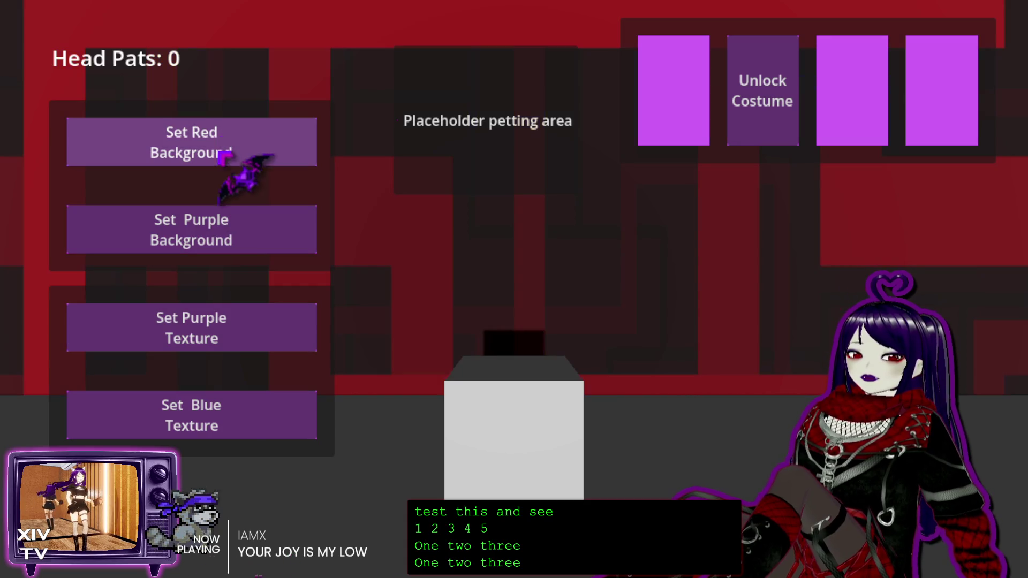
{"action": "left_click", "coordinate": [213, 424]}
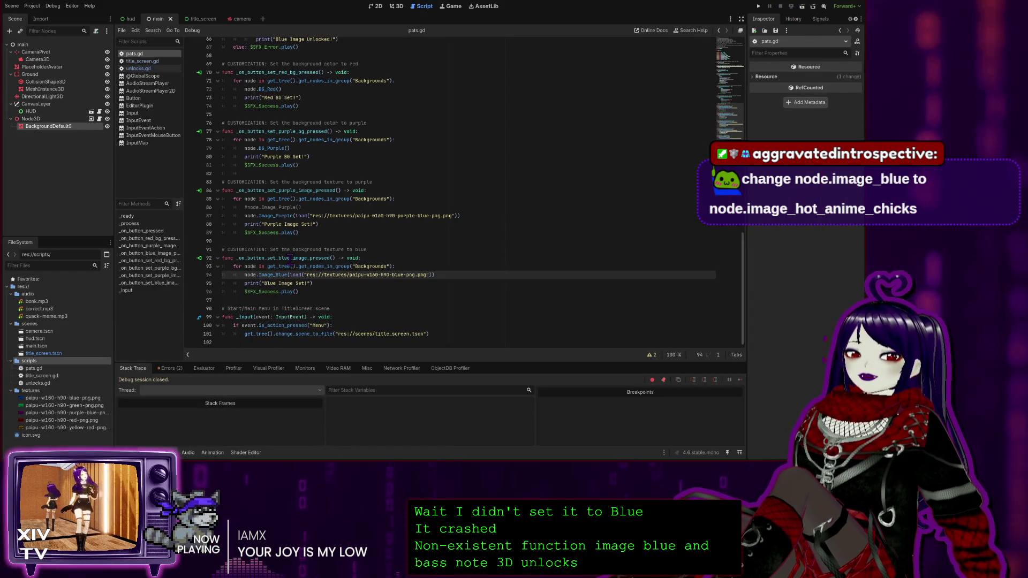
Glance at the 3D and 2D HUD views, then return to unlocks.gd in the script editor.
{"action": "left_click", "coordinate": [399, 6]}
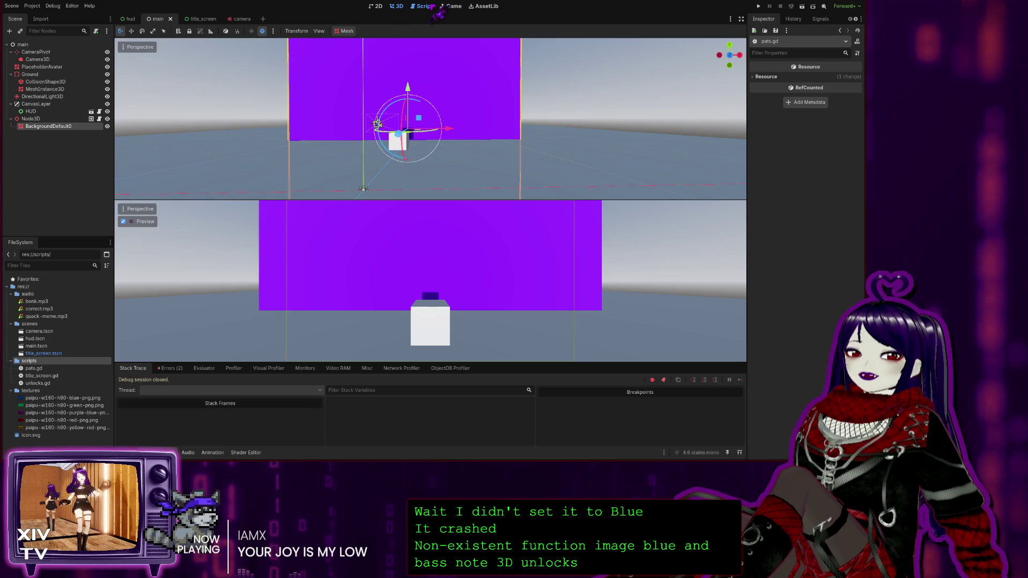
{"action": "left_click", "coordinate": [423, 6]}
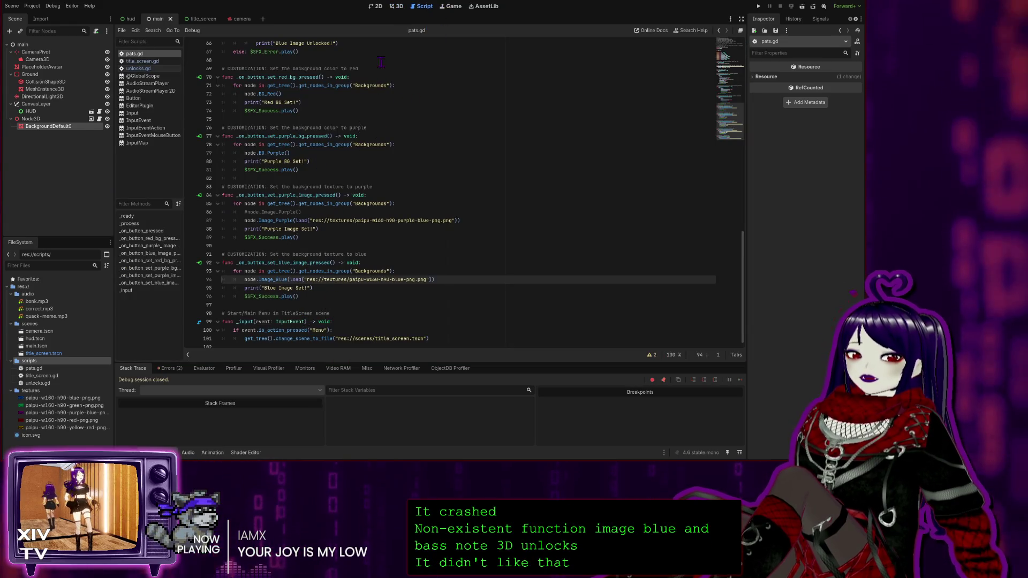
{"action": "left_click", "coordinate": [378, 7]}
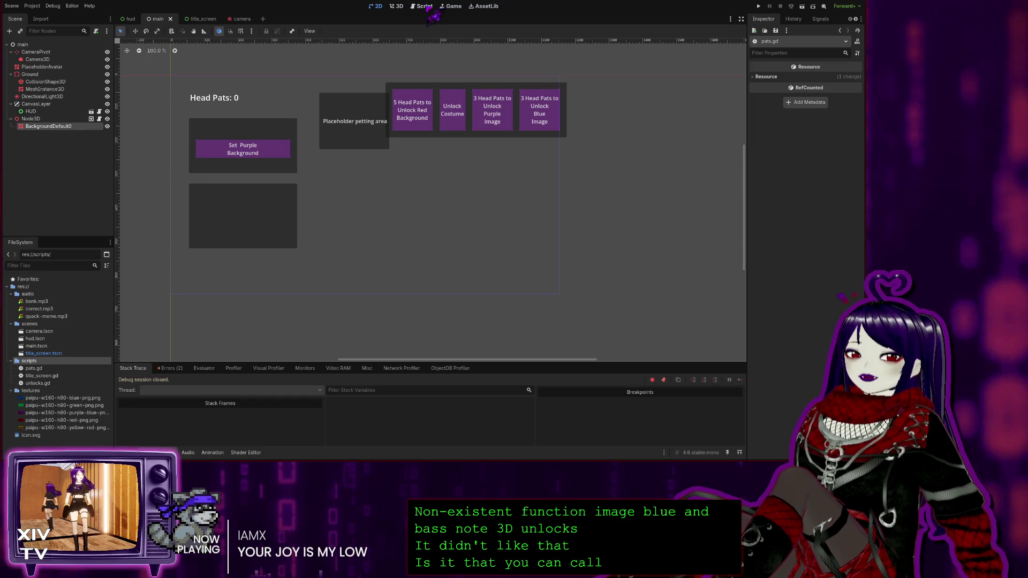
{"action": "key", "text": "ctrl+F3"}
{"action": "left_click", "coordinate": [138, 68]}
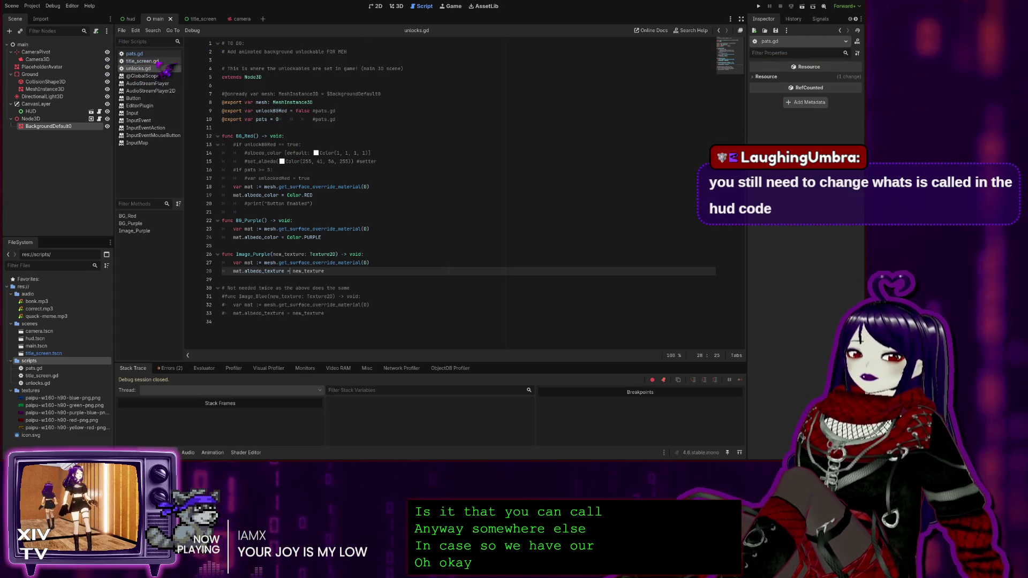
In the hud scene's pats.gd, replace the Image_Blue call on line 94 with Image_Purple and run.
{"action": "left_click", "coordinate": [131, 19]}
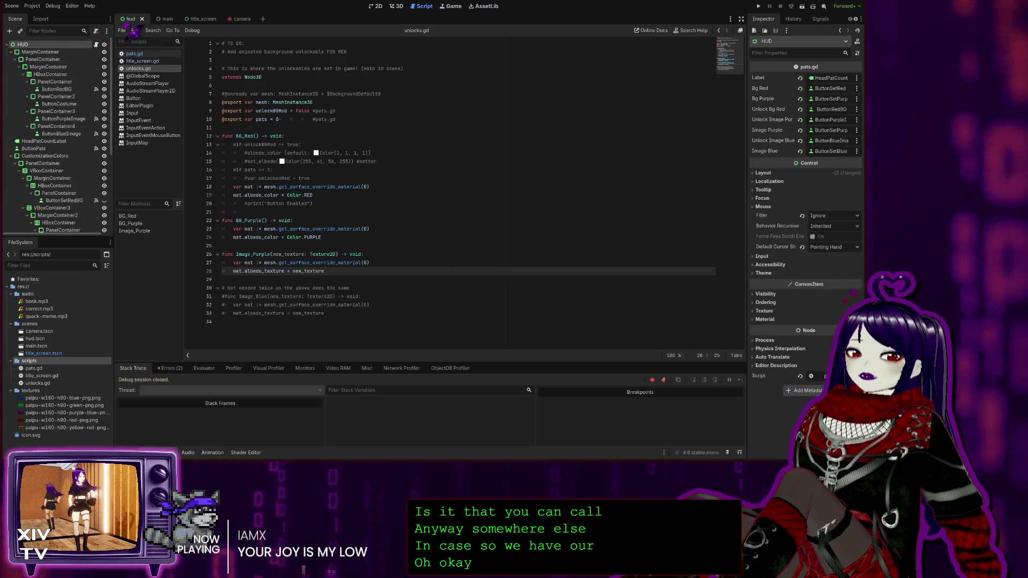
{"action": "left_click", "coordinate": [96, 45]}
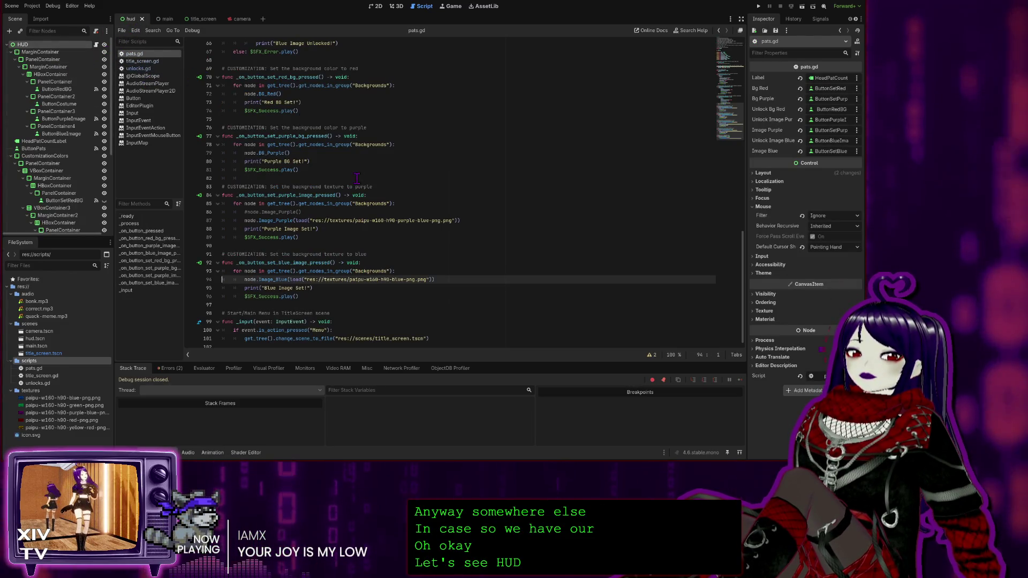
{"action": "scroll", "coordinate": [294, 296], "scroll_direction": "down", "scroll_amount": 1}
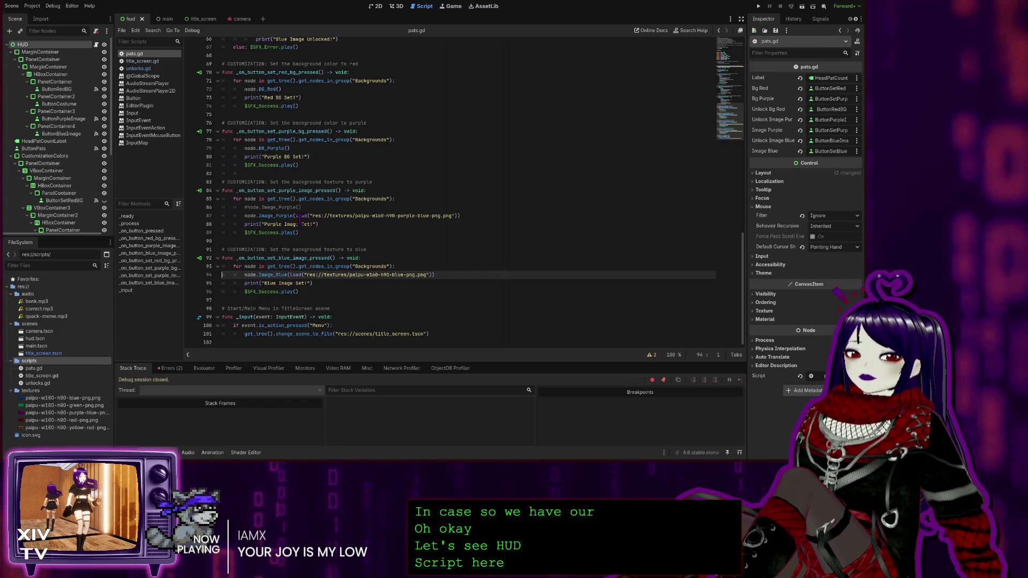
{"action": "left_click", "coordinate": [278, 275]}
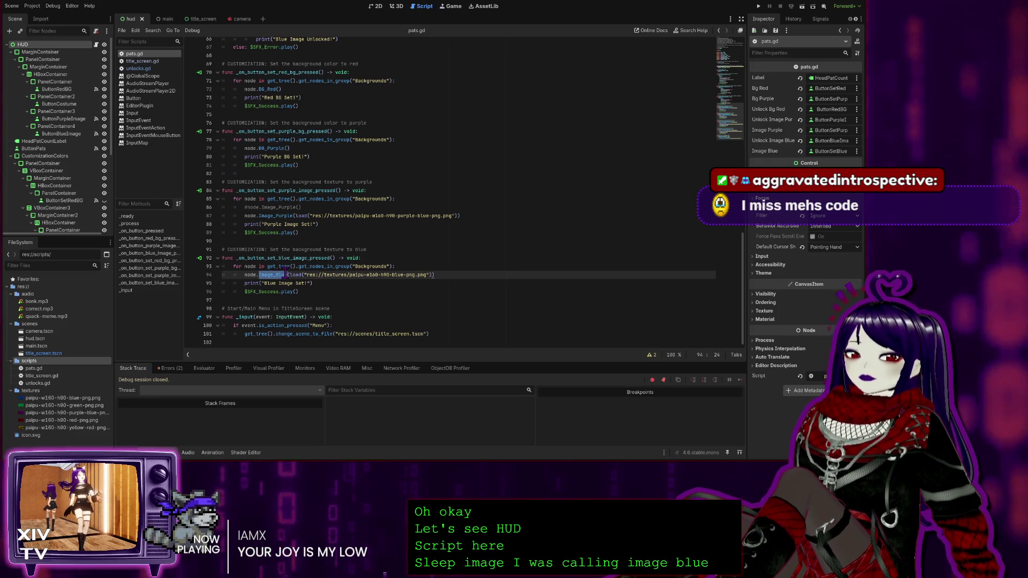
{"action": "double_click", "coordinate": [278, 215]}
{"action": "key", "text": "ctrl+c"}
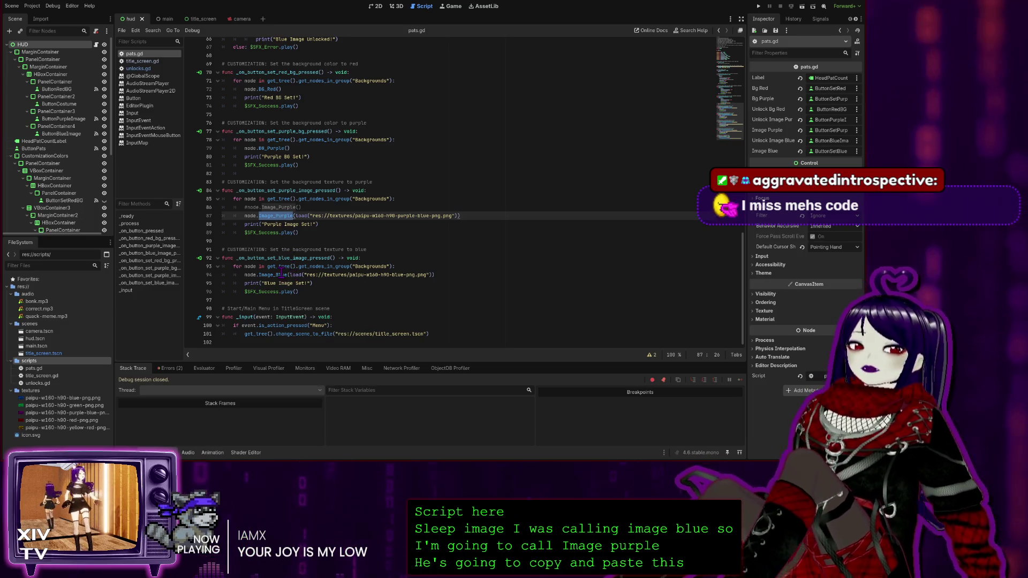
{"action": "double_click", "coordinate": [280, 275]}
{"action": "key", "text": "ctrl+v"}
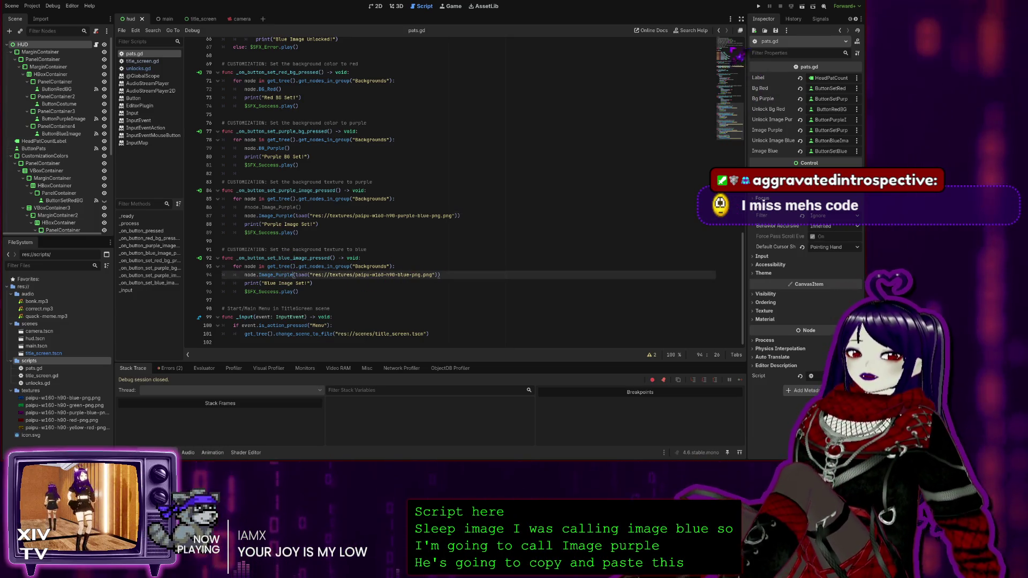
{"action": "left_click", "coordinate": [758, 6]}
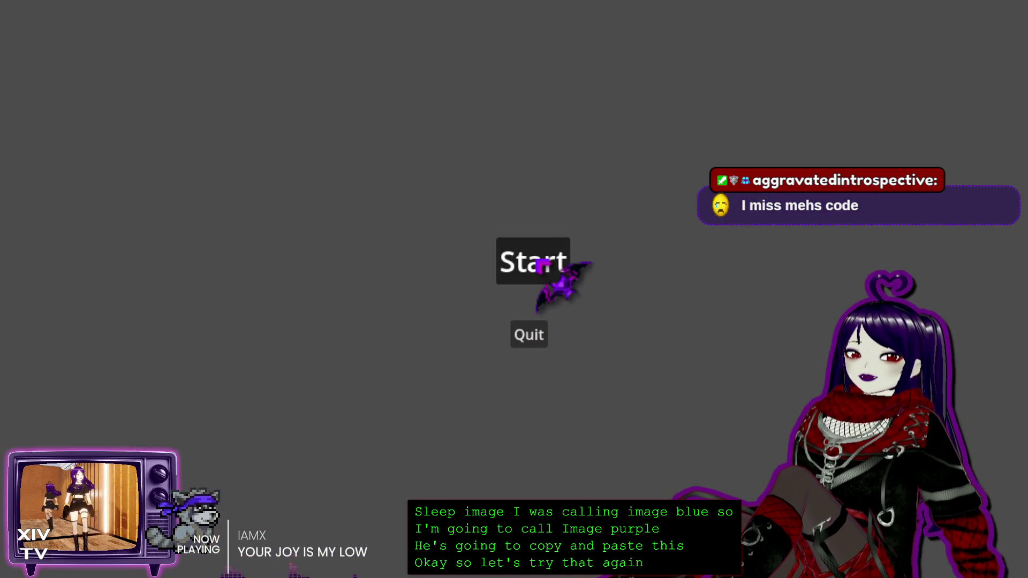
Start the game, unlock the red background and purple image, trying red, purple and the purple texture.
{"action": "left_click", "coordinate": [535, 259]}
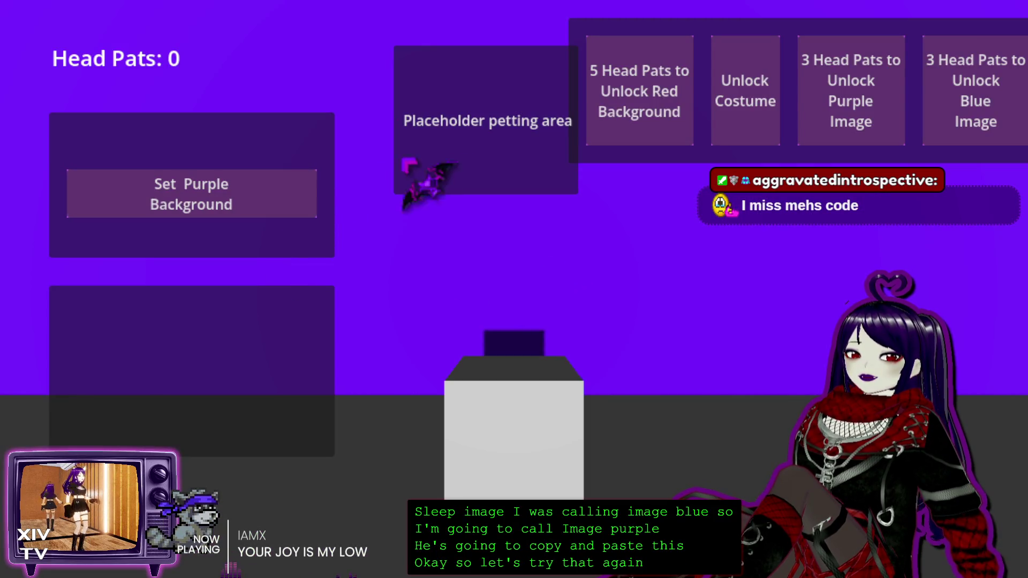
{"action": "left_click", "coordinate": [506, 114]}
{"action": "left_click", "coordinate": [506, 114]}
{"action": "left_click", "coordinate": [506, 114]}
{"action": "left_click", "coordinate": [505, 114]}
{"action": "left_click", "coordinate": [506, 114]}
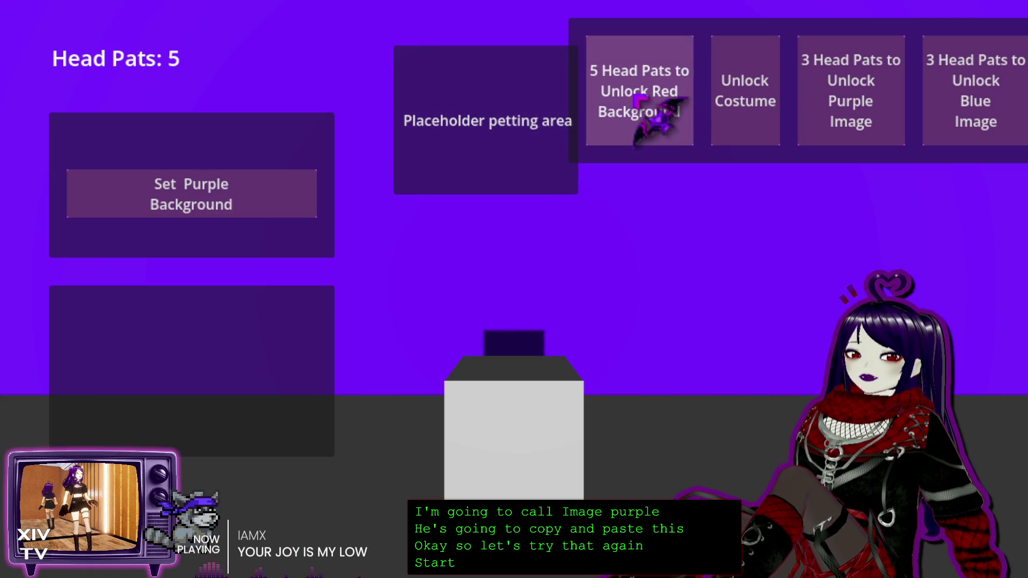
{"action": "left_click", "coordinate": [651, 104]}
{"action": "left_click", "coordinate": [214, 137]}
{"action": "left_click", "coordinate": [215, 230]}
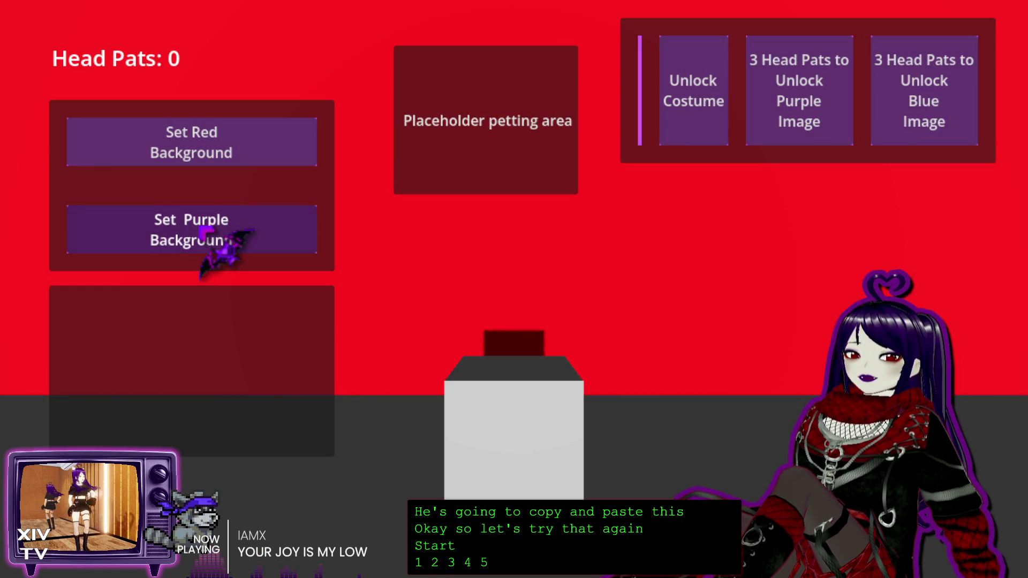
{"action": "left_click", "coordinate": [425, 115]}
{"action": "left_click", "coordinate": [421, 115]}
{"action": "left_click", "coordinate": [423, 123]}
{"action": "left_click", "coordinate": [424, 129]}
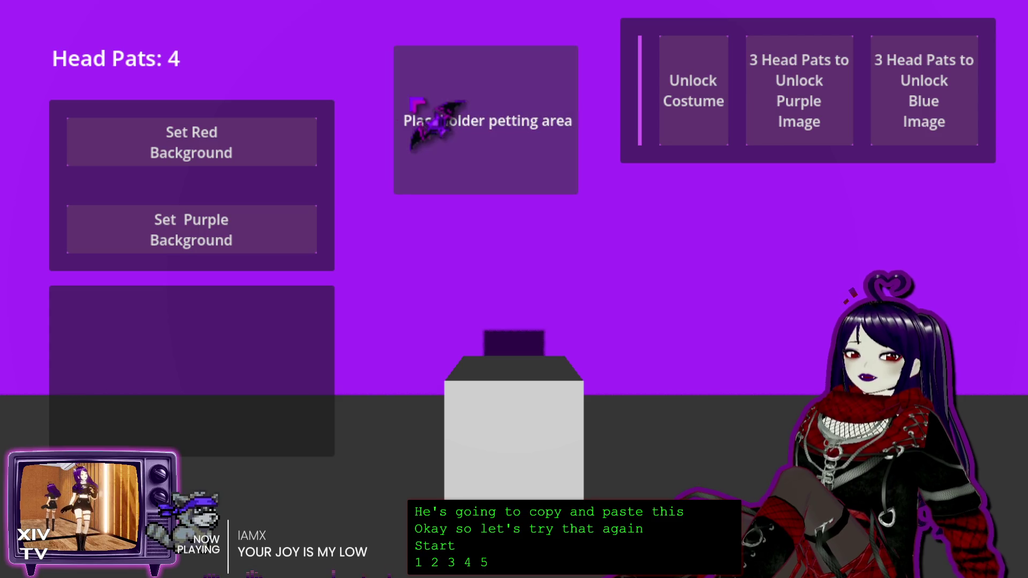
{"action": "left_click", "coordinate": [490, 117]}
{"action": "left_click", "coordinate": [488, 119]}
{"action": "left_click", "coordinate": [493, 120]}
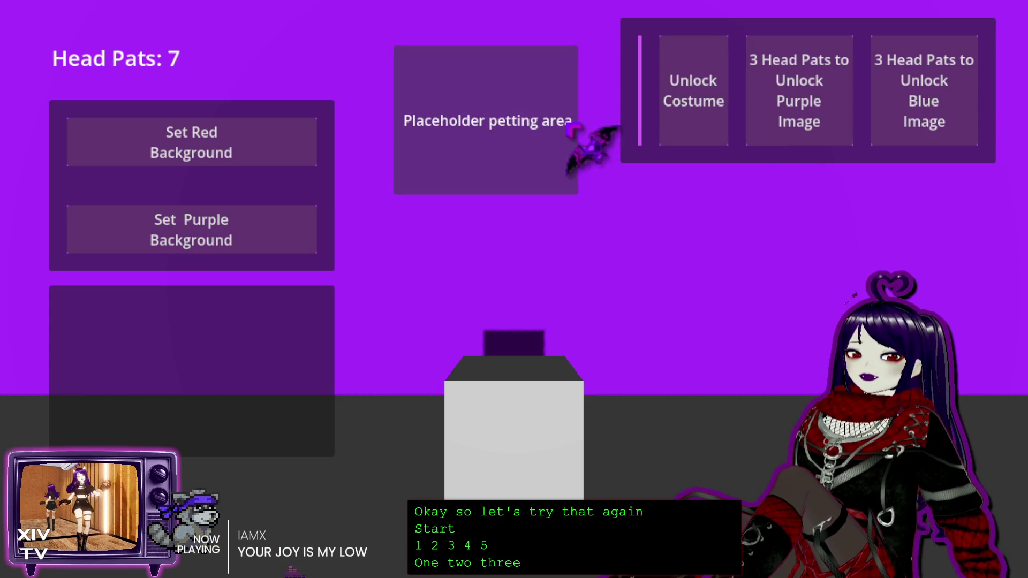
{"action": "left_click", "coordinate": [554, 113]}
{"action": "left_click", "coordinate": [795, 112]}
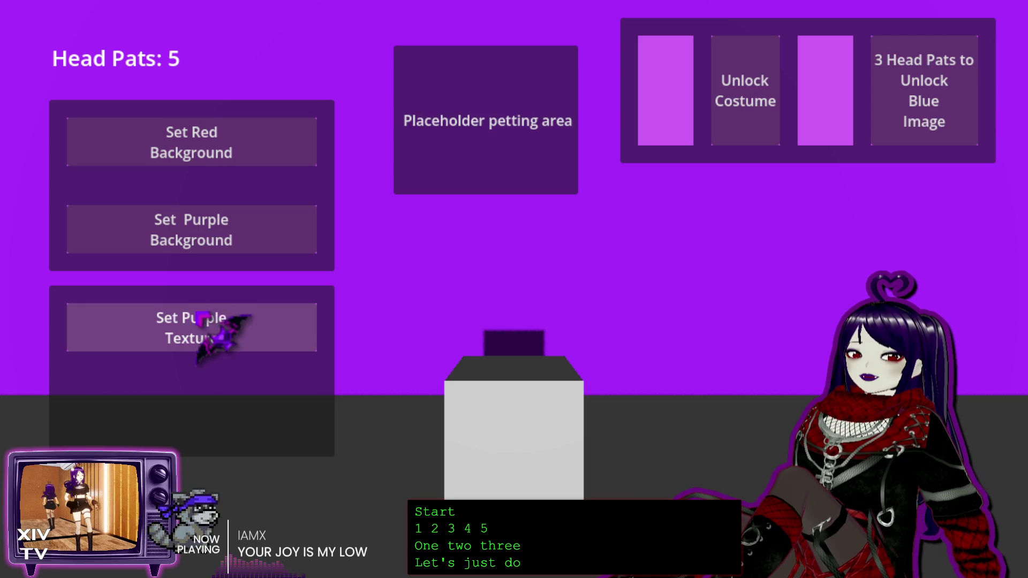
{"action": "left_click", "coordinate": [217, 322]}
Unlock the blue image, alternate purple and blue textures with the red background, then close with Alt+F4.
{"action": "left_click", "coordinate": [945, 104]}
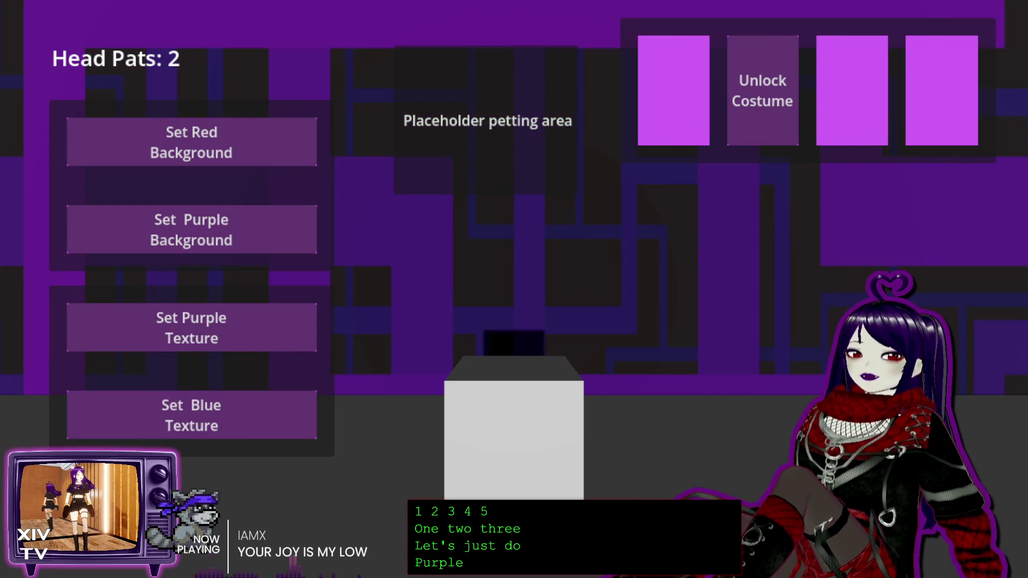
{"action": "left_click", "coordinate": [211, 405]}
{"action": "left_click", "coordinate": [238, 322]}
{"action": "left_click", "coordinate": [235, 411]}
{"action": "left_click", "coordinate": [265, 156]}
{"action": "left_click", "coordinate": [261, 328]}
{"action": "left_click", "coordinate": [259, 415]}
{"action": "left_click", "coordinate": [260, 343]}
{"action": "left_click", "coordinate": [213, 423]}
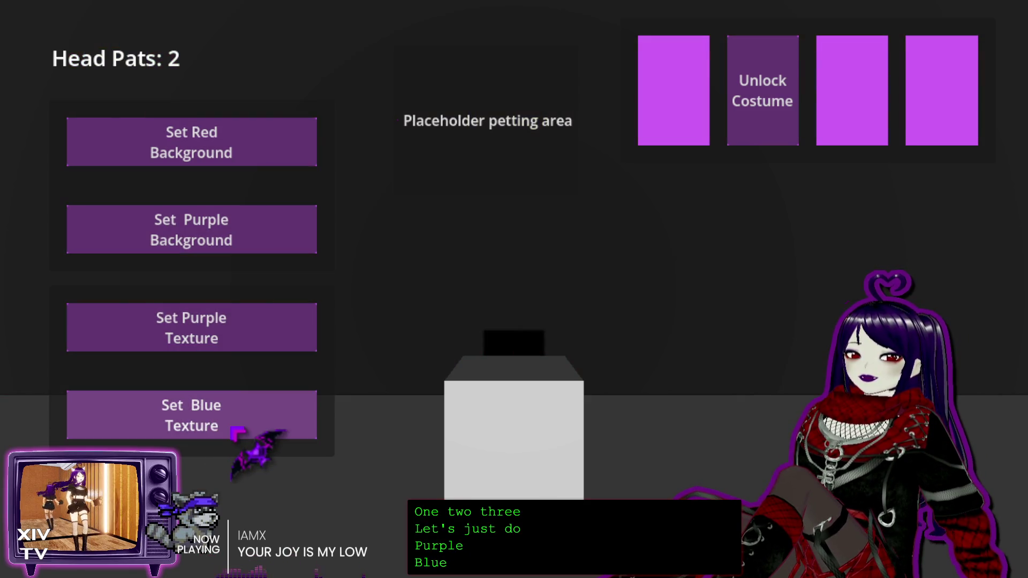
{"action": "left_click", "coordinate": [267, 329]}
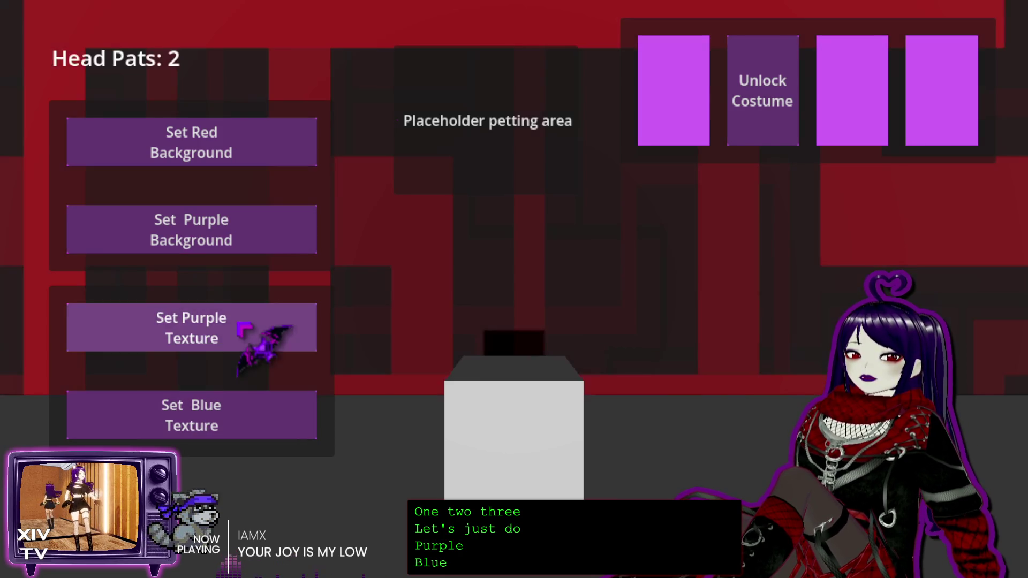
{"action": "left_click", "coordinate": [219, 418]}
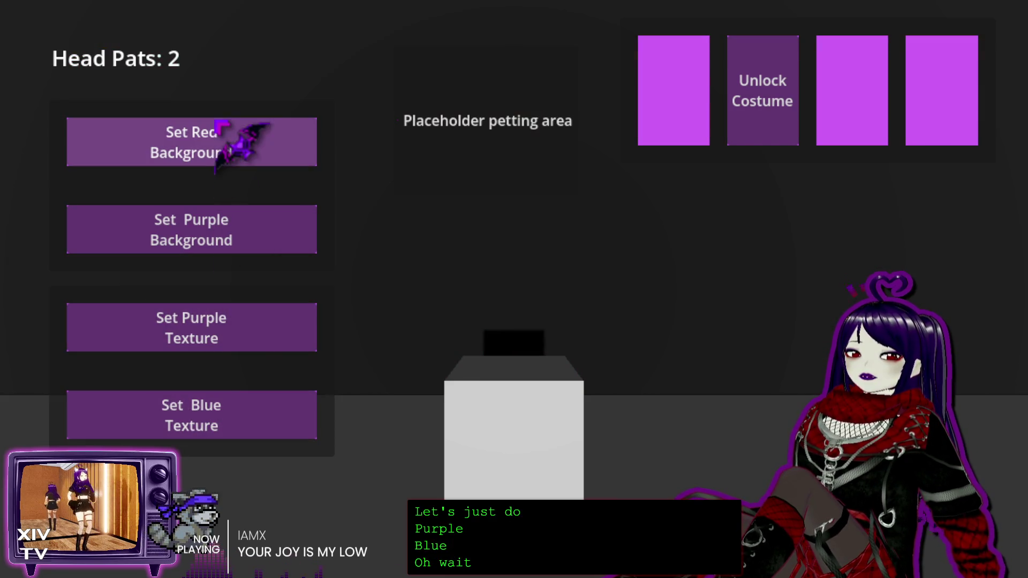
{"action": "left_click", "coordinate": [197, 245]}
{"action": "left_click", "coordinate": [219, 415]}
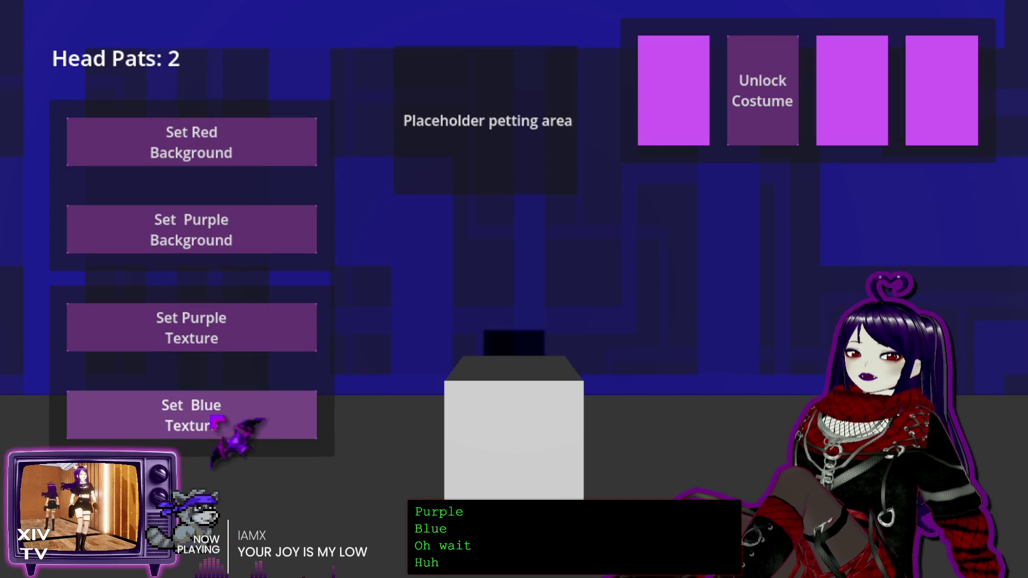
{"action": "left_click", "coordinate": [233, 323]}
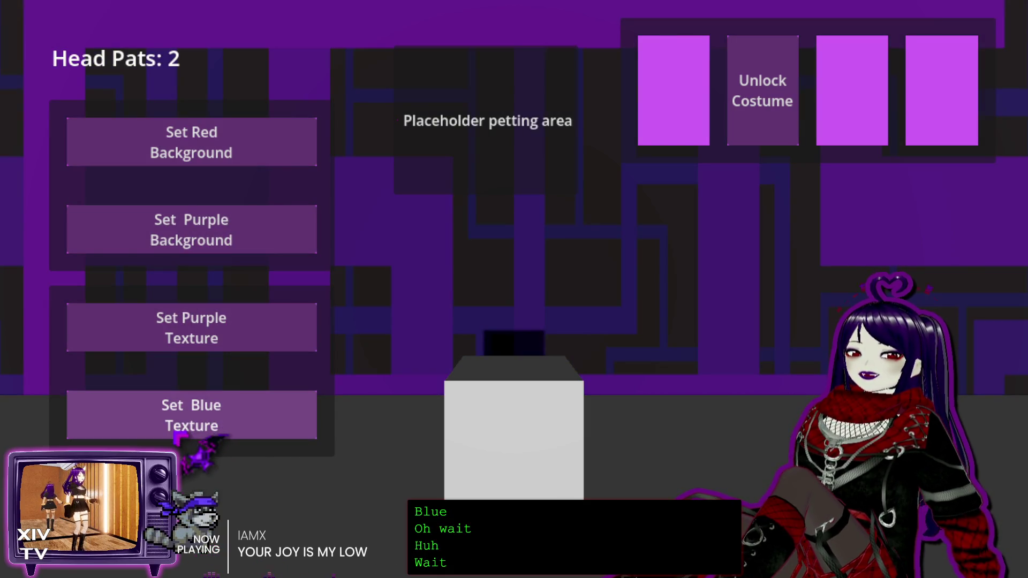
{"action": "left_click", "coordinate": [217, 426]}
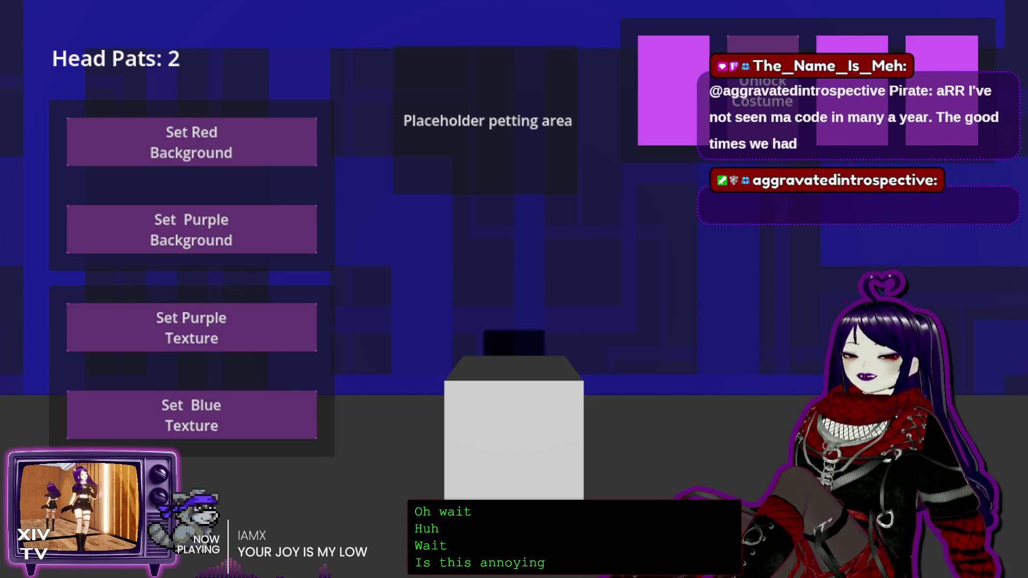
{"action": "key", "text": "alt+F4"}
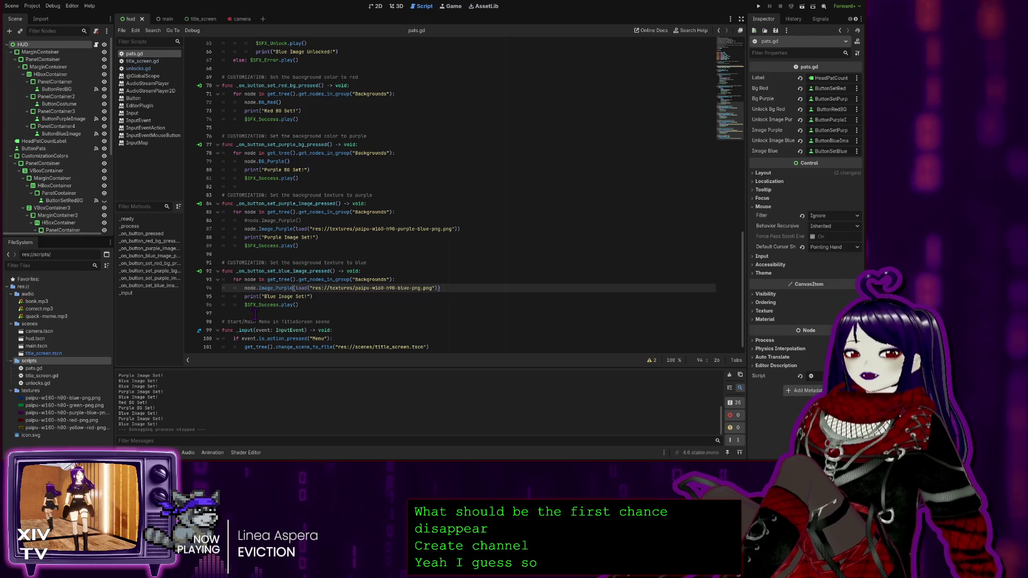
Pass through the 3D and 2D HUD views, then reopen unlocks.gd from the scripts list.
{"action": "scroll", "coordinate": [271, 331], "scroll_direction": "down", "scroll_amount": 1}
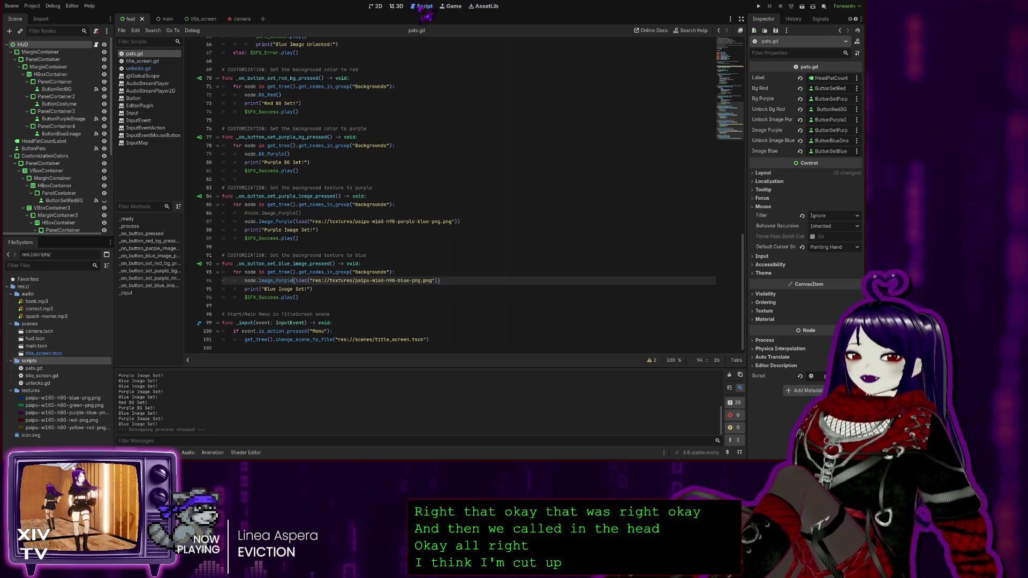
{"action": "left_click", "coordinate": [396, 7]}
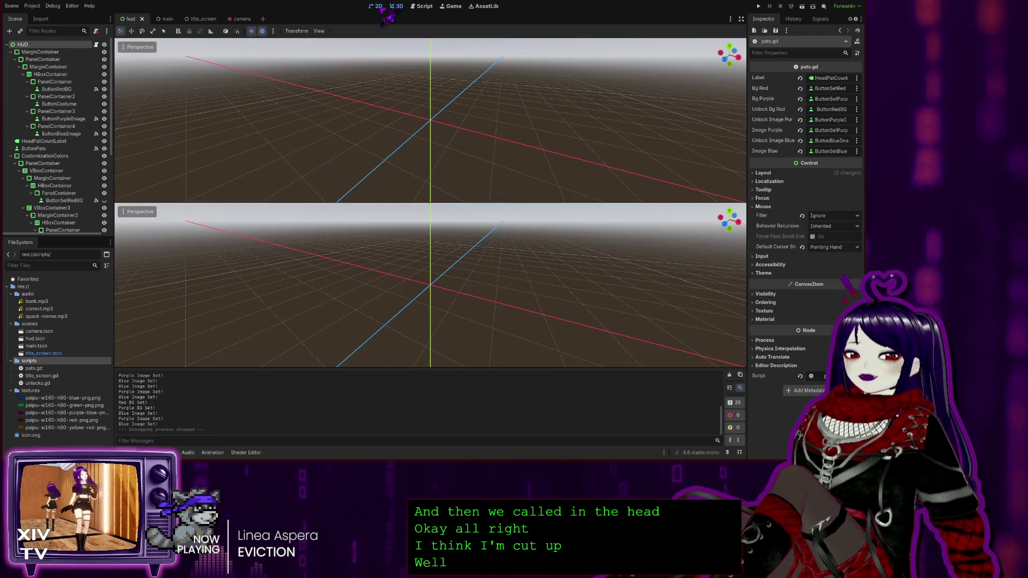
{"action": "key", "text": "ctrl+F1"}
{"action": "left_click", "coordinate": [424, 8]}
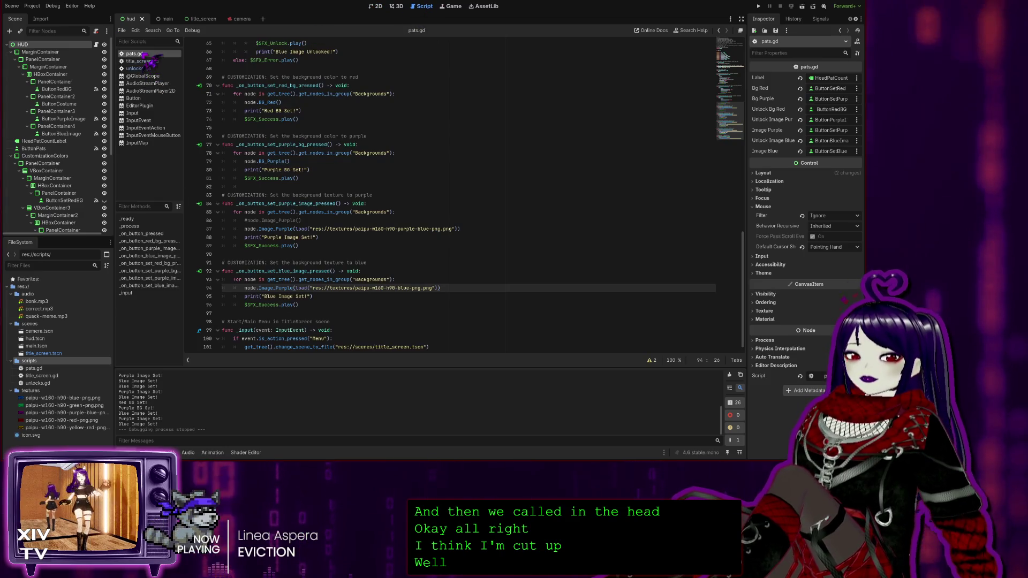
{"action": "left_click", "coordinate": [138, 69]}
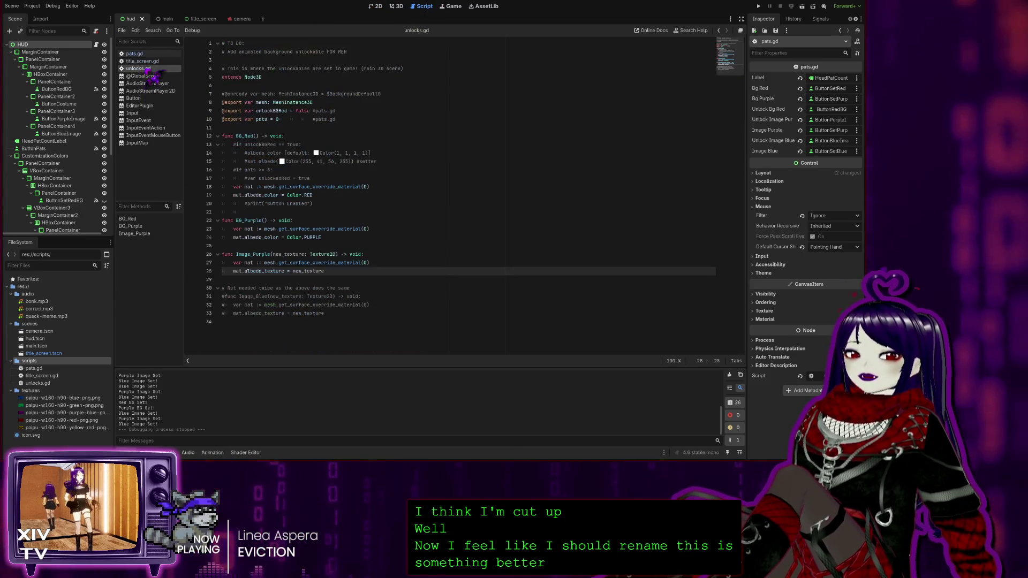
Delete the commented-out Image_Blue block at lines 29–33 and begin renaming Image_Purple to Change_Texture.
{"action": "mouse_move", "coordinate": [338, 317]}
{"action": "left_mouse_down"}
{"action": "mouse_move", "coordinate": [225, 296]}
{"action": "mouse_move", "coordinate": [182, 277]}
{"action": "left_mouse_up"}
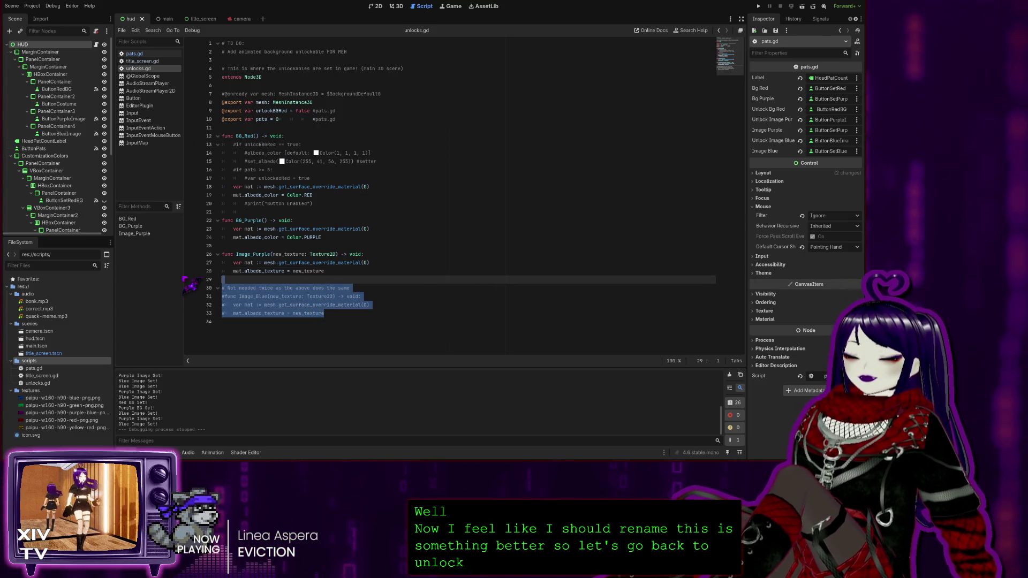
{"action": "key", "text": "Delete"}
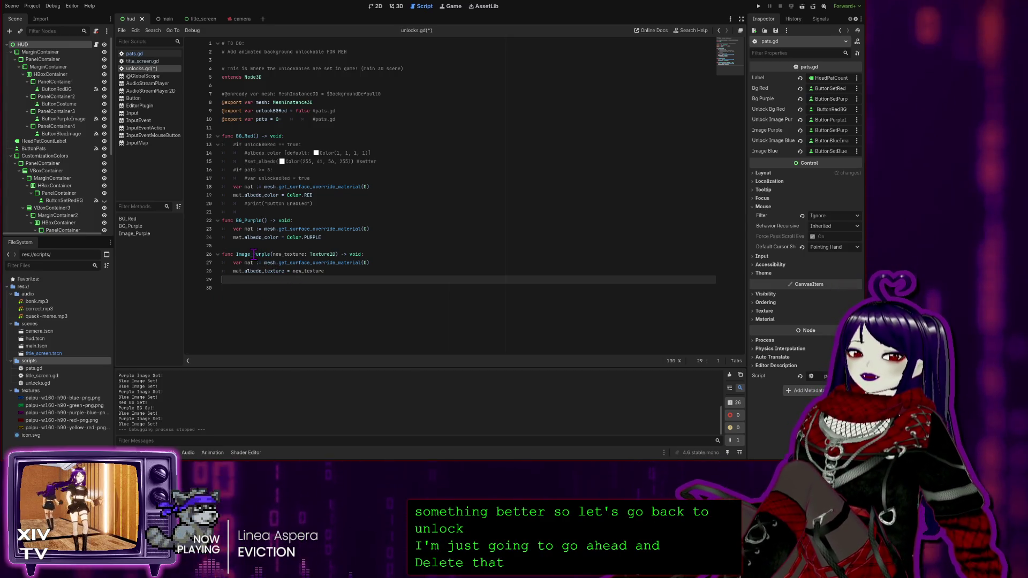
{"action": "left_click_drag", "start_coordinate": [253, 255], "coordinate": [271, 254]}
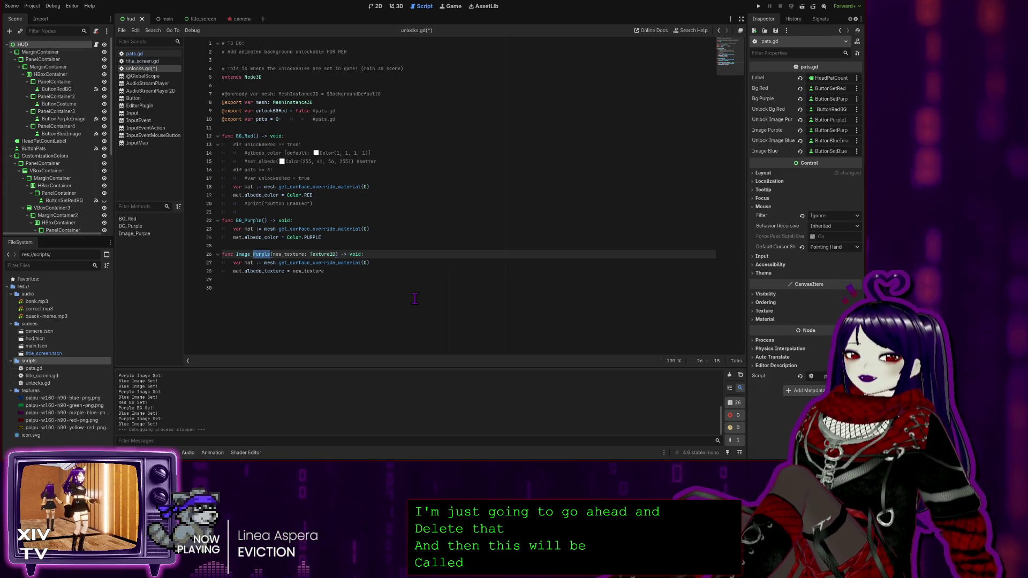
{"action": "left_click", "coordinate": [415, 299]}
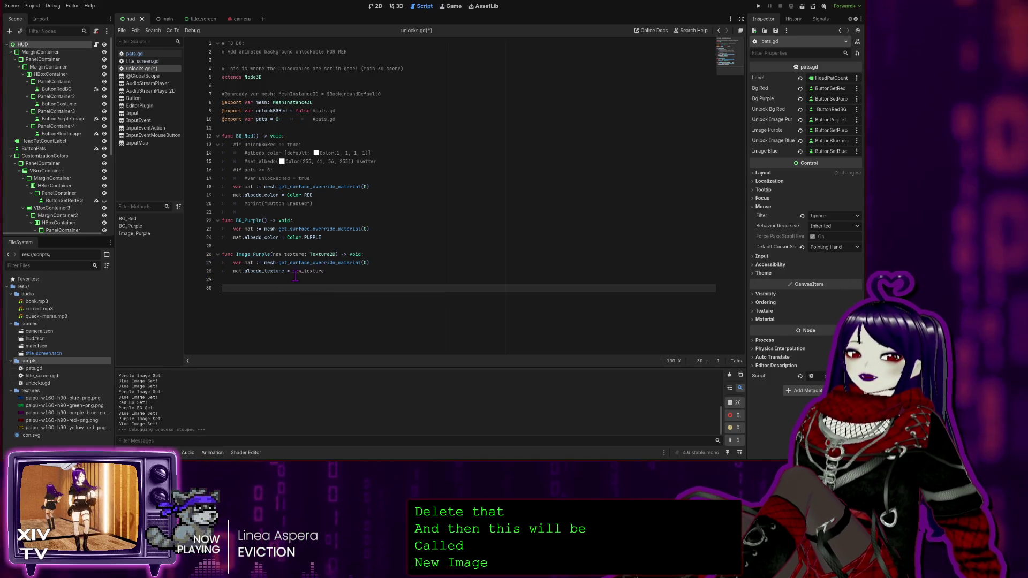
{"action": "left_click_drag", "start_coordinate": [271, 256], "coordinate": [238, 255]}
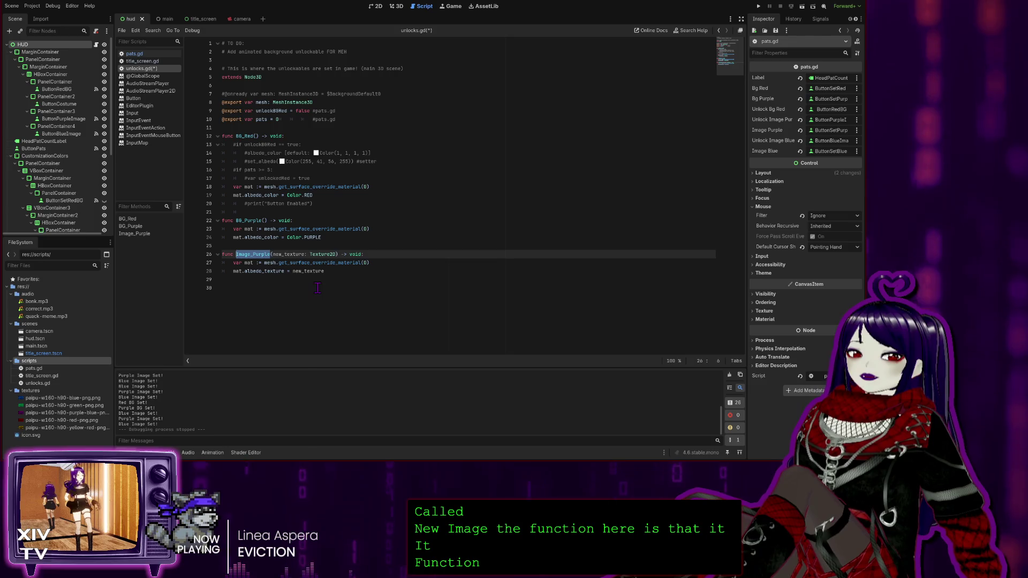
{"action": "type", "text": "Chan"}
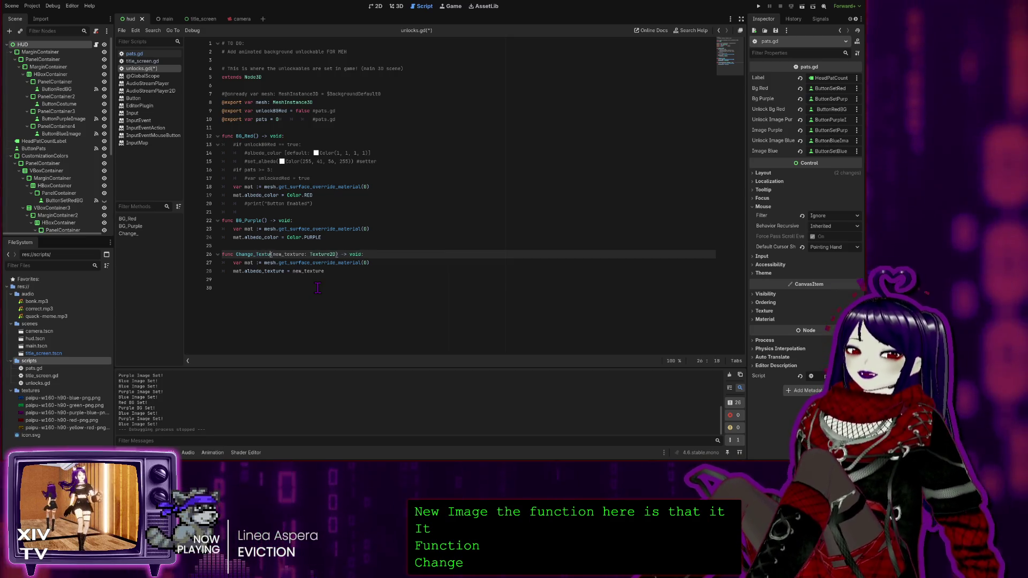
{"action": "type", "text": "re"}
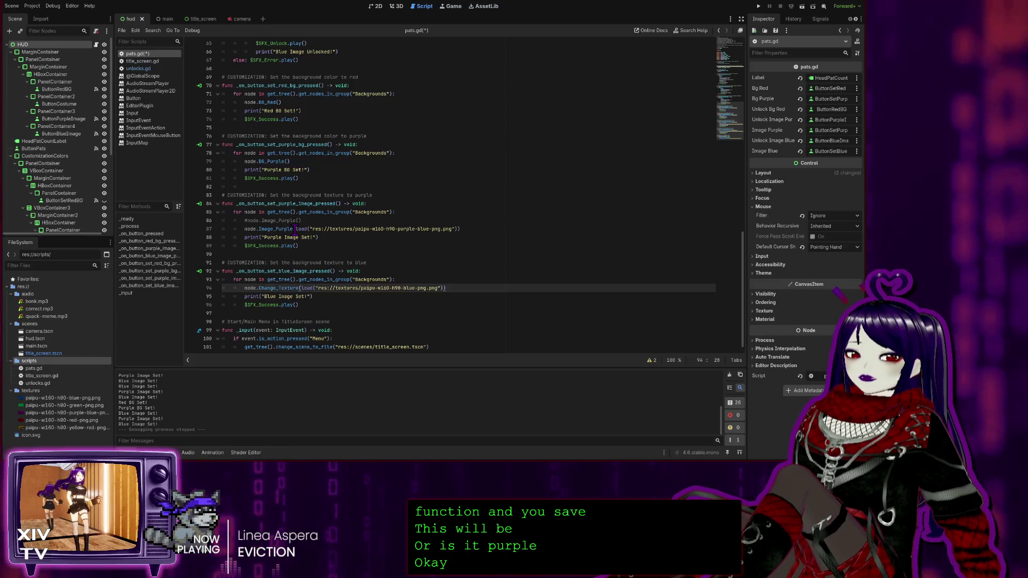
Replace the Image_Purple call on line 87 with Change_Texture and run the project.
{"action": "double_click", "coordinate": [292, 229]}
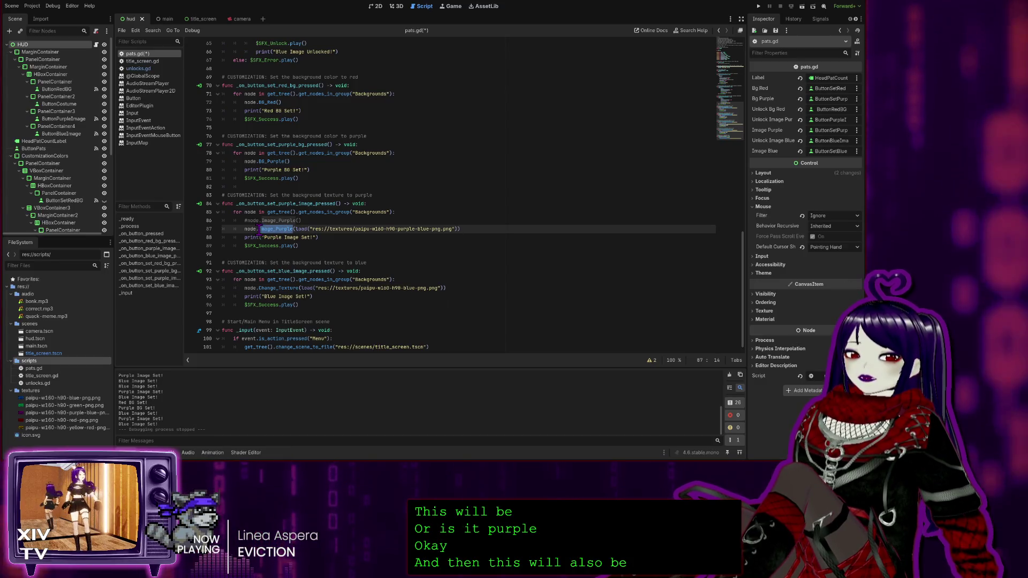
{"action": "type", "text": "Change_Texture"}
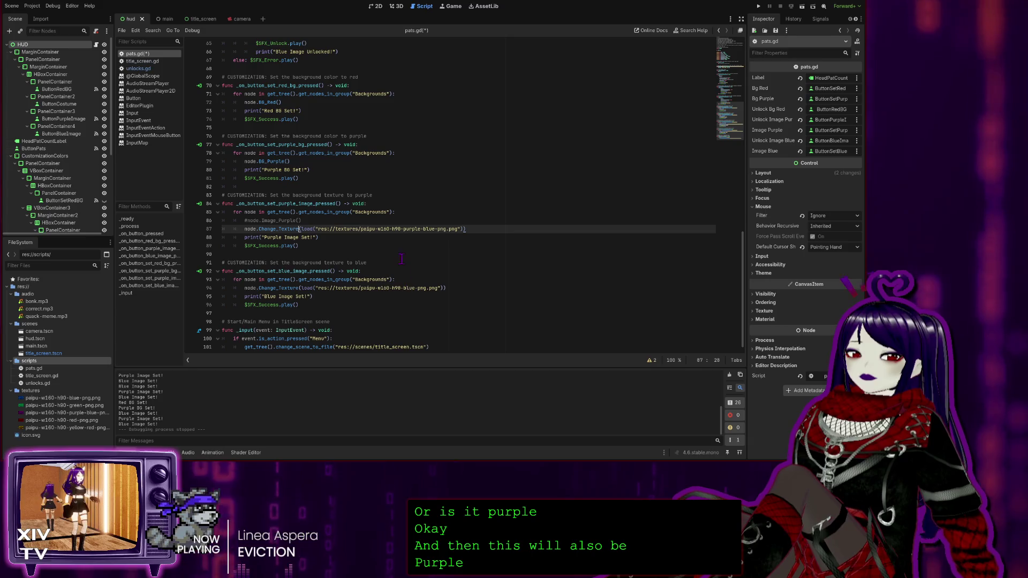
{"action": "key", "text": "F5"}
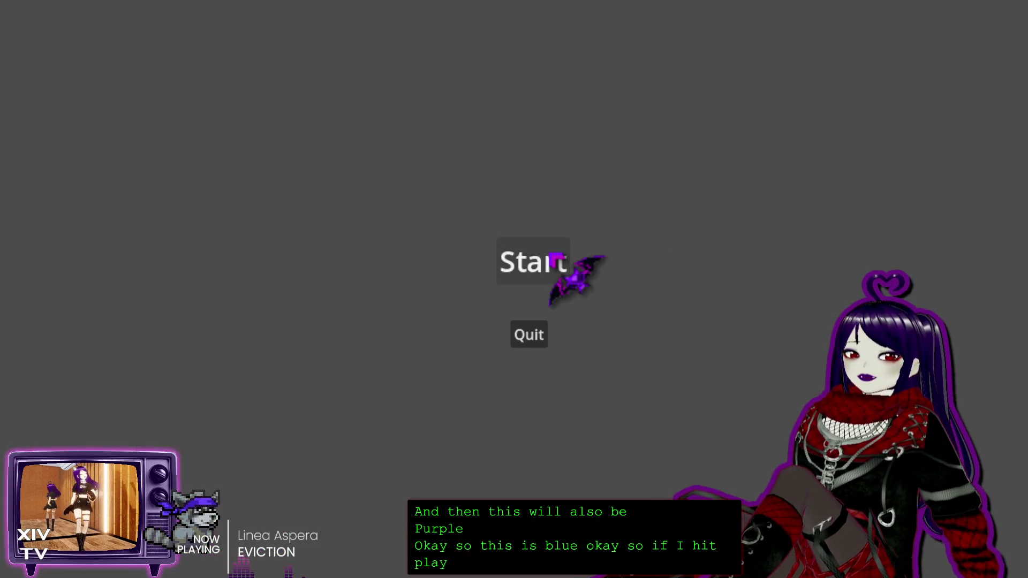
Start the game from the title screen and pat the head to earn head pats.
{"action": "left_click", "coordinate": [555, 259]}
{"action": "left_click", "coordinate": [500, 131]}
{"action": "double_click", "coordinate": [499, 127]}
{"action": "triple_click", "coordinate": [501, 127]}
{"action": "double_click", "coordinate": [500, 127]}
{"action": "triple_click", "coordinate": [500, 127]}
{"action": "double_click", "coordinate": [506, 128]}
Buy the purple, blue and red unlocks, test blue texture and red/purple backgrounds, then stop.
{"action": "left_click", "coordinate": [514, 128]}
{"action": "left_click", "coordinate": [851, 123]}
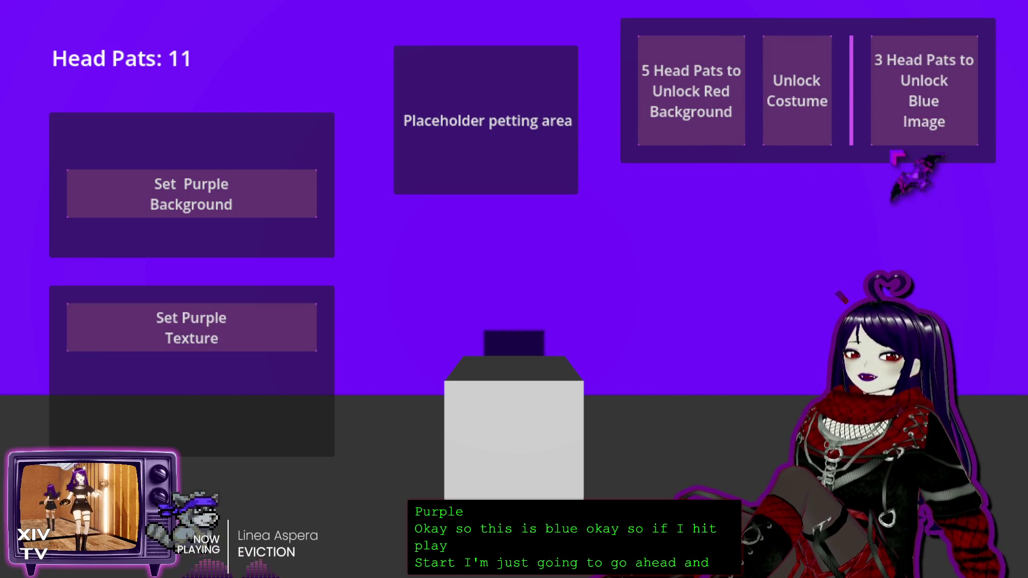
{"action": "left_click", "coordinate": [928, 121]}
{"action": "left_click", "coordinate": [664, 102]}
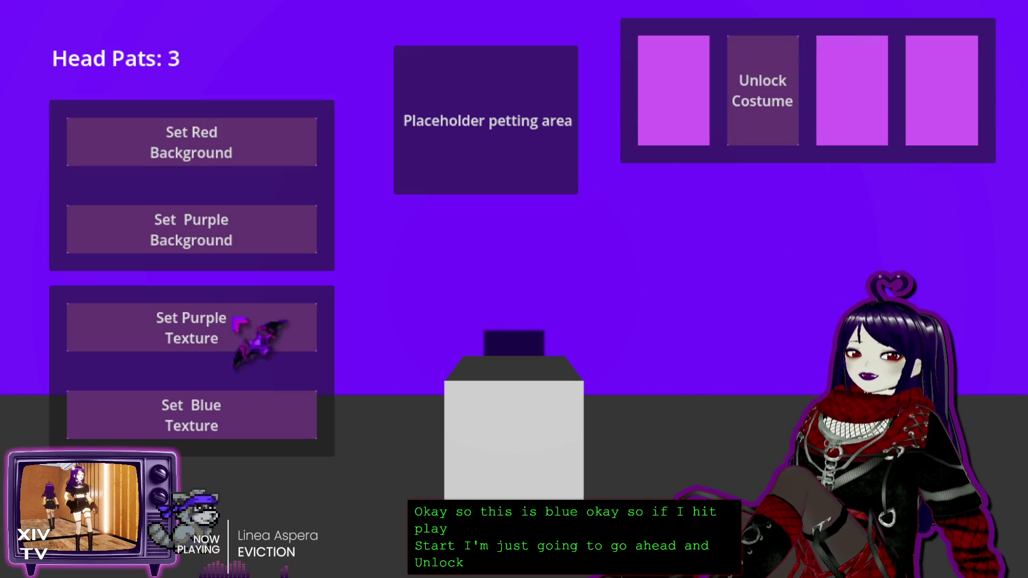
{"action": "left_click", "coordinate": [217, 420]}
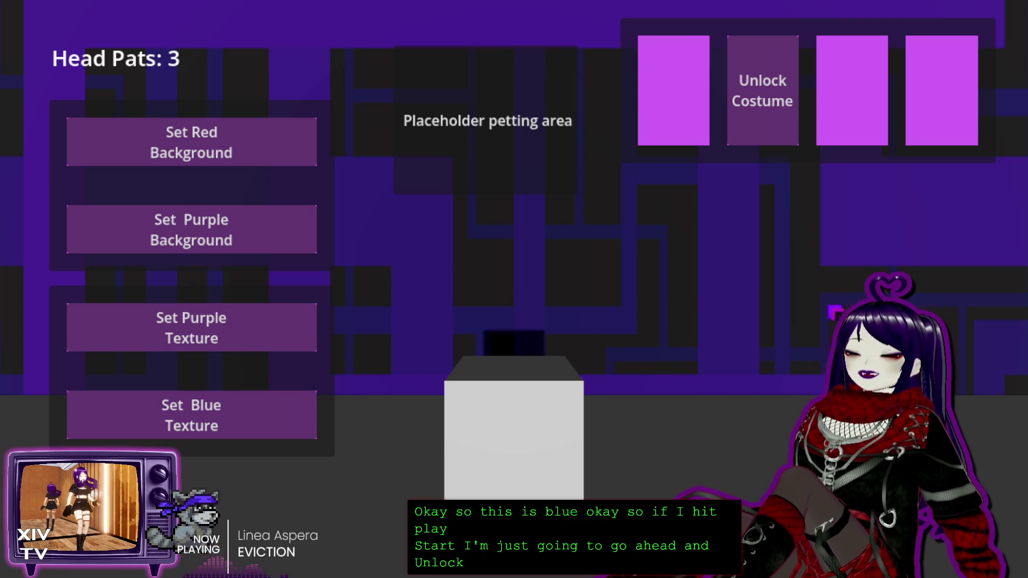
{"action": "left_click", "coordinate": [238, 158]}
{"action": "left_click", "coordinate": [236, 225]}
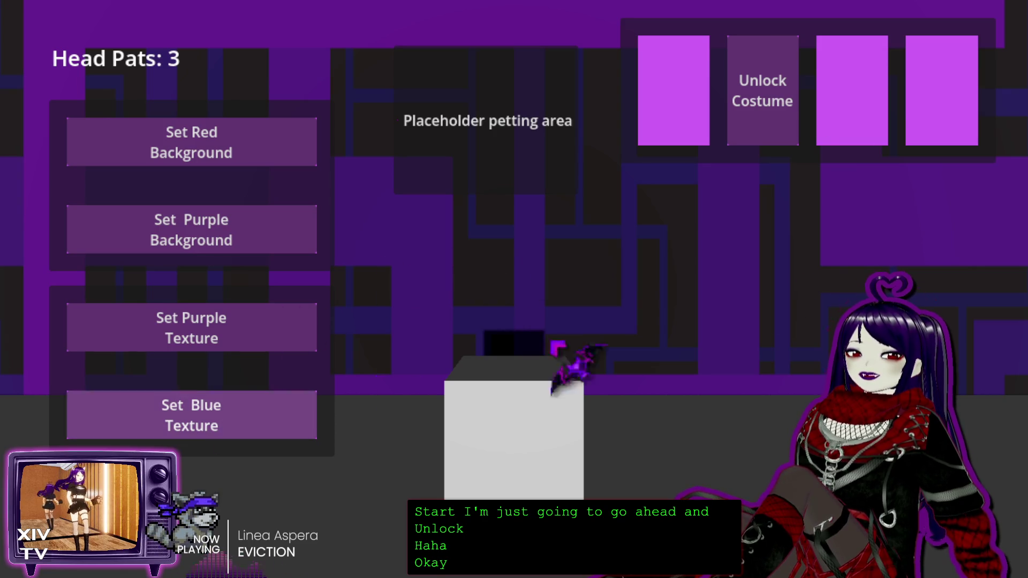
{"action": "key", "text": "F8"}
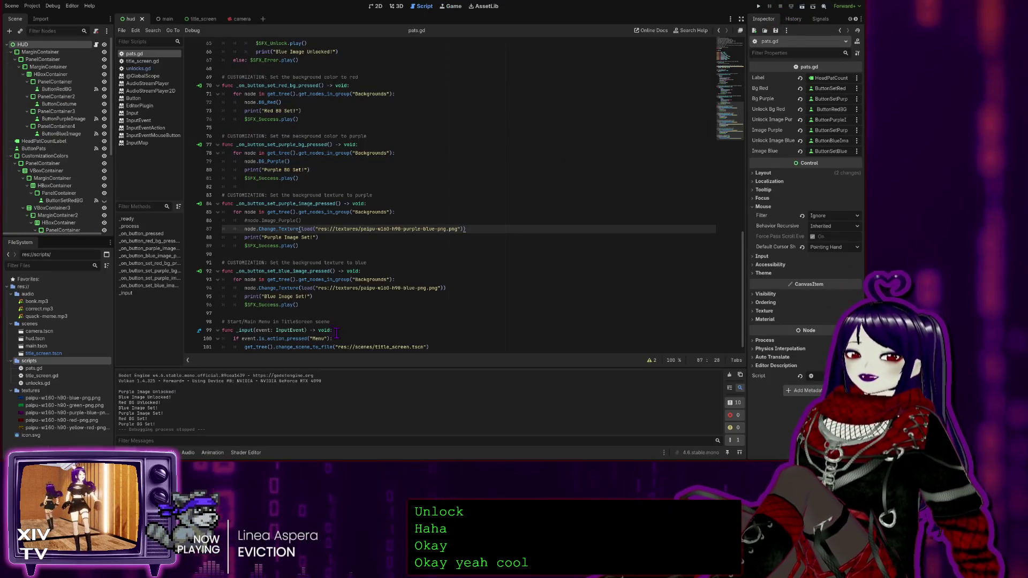
Check line 87 of pats.gd, then review Change_Texture's material lookup on line 27 of unlocks.gd.
{"action": "left_click", "coordinate": [336, 223]}
{"action": "left_click", "coordinate": [373, 222]}
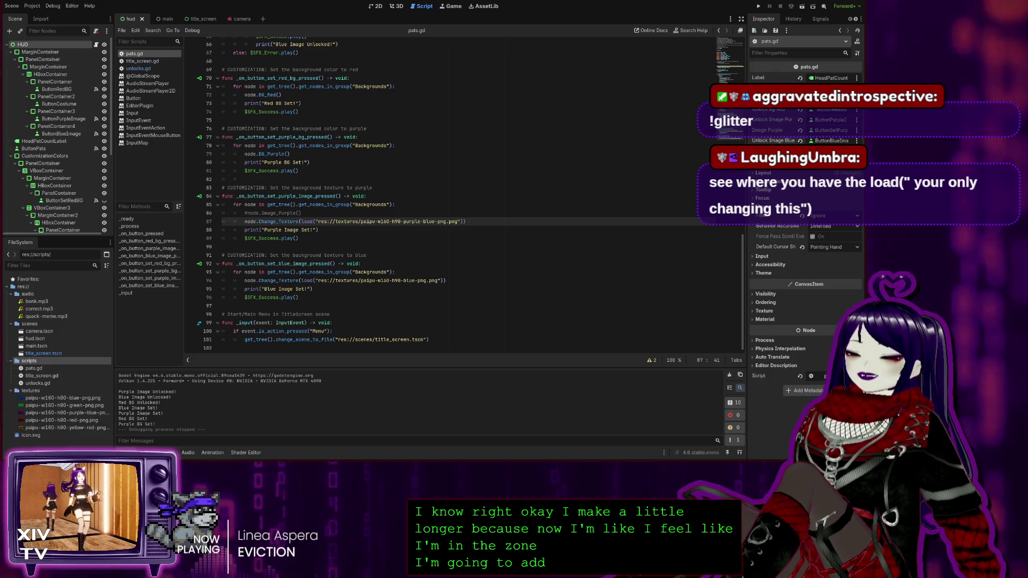
{"action": "left_click", "coordinate": [353, 230]}
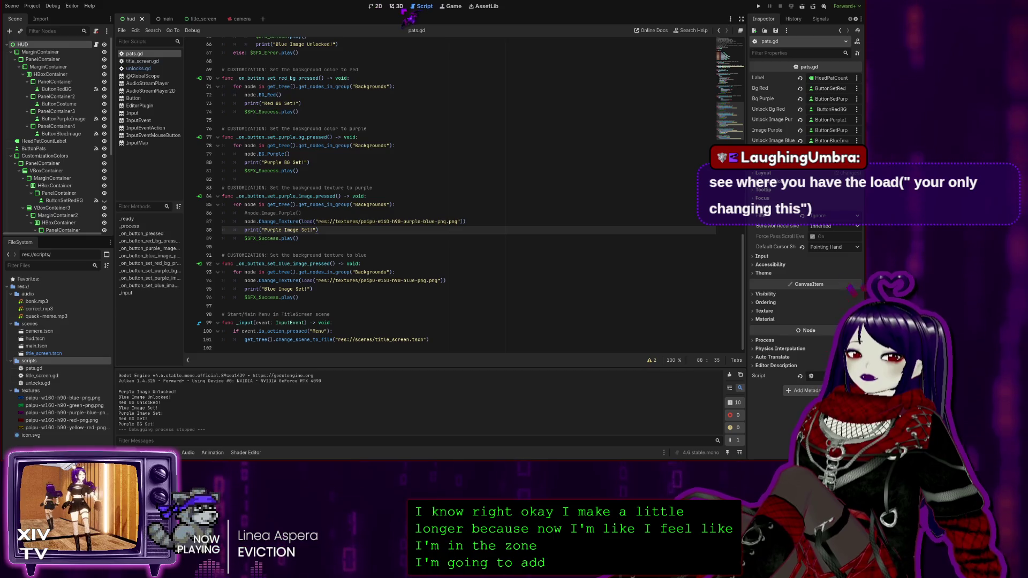
{"action": "left_click", "coordinate": [138, 69]}
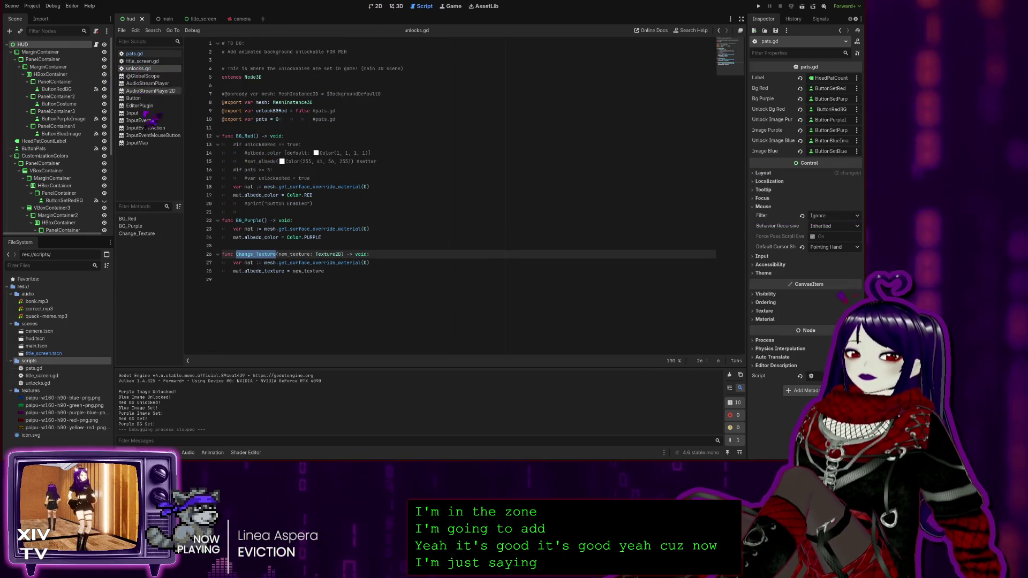
{"action": "left_click", "coordinate": [281, 271]}
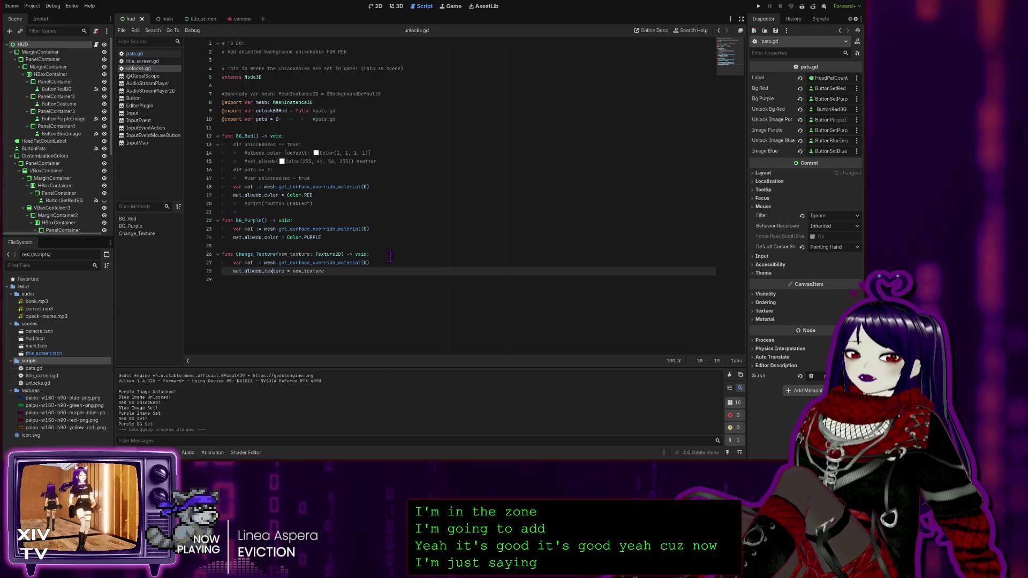
{"action": "left_click_drag", "start_coordinate": [384, 263], "coordinate": [279, 263]}
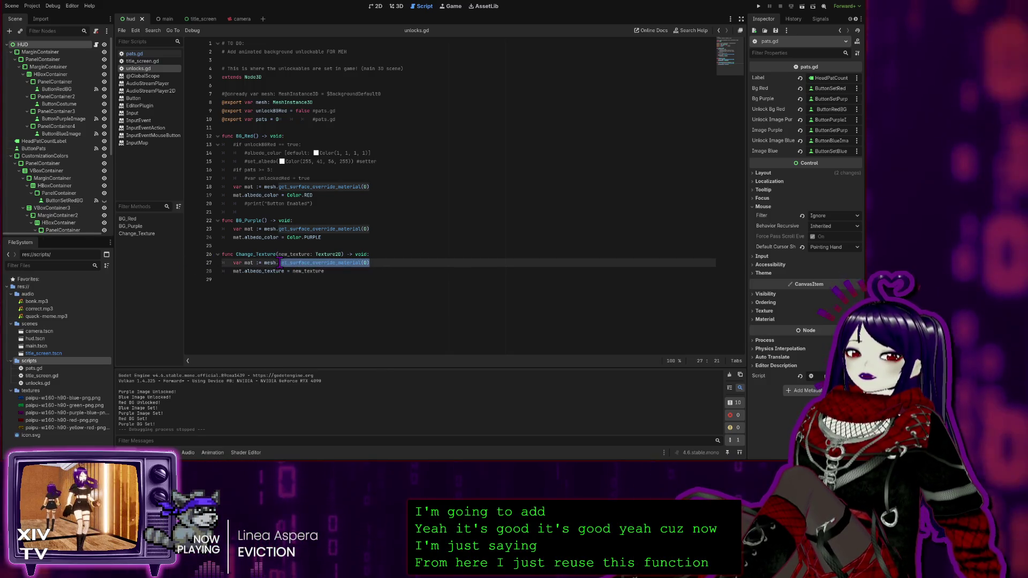
{"action": "left_click", "coordinate": [364, 276]}
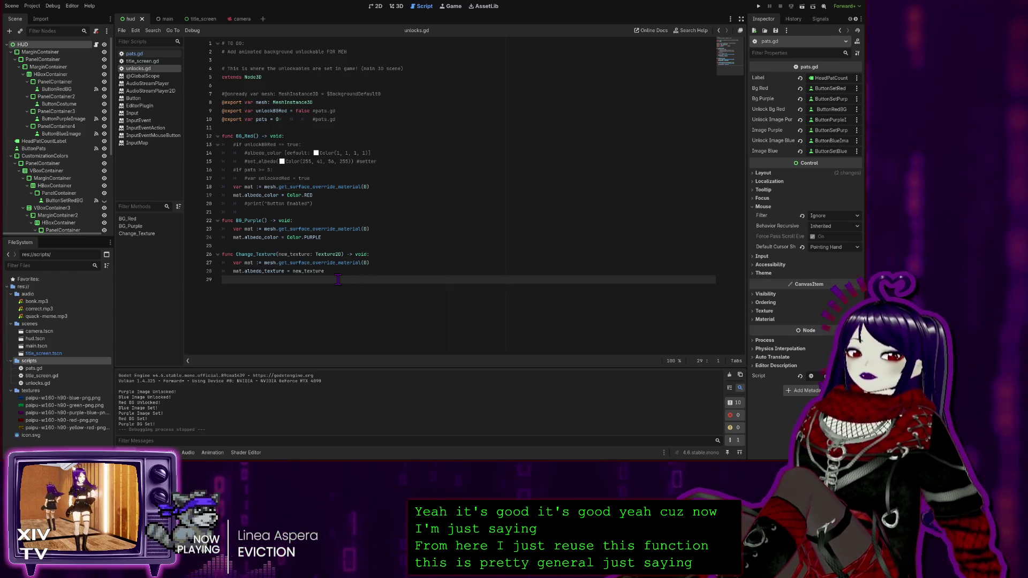
{"action": "left_click", "coordinate": [302, 263]}
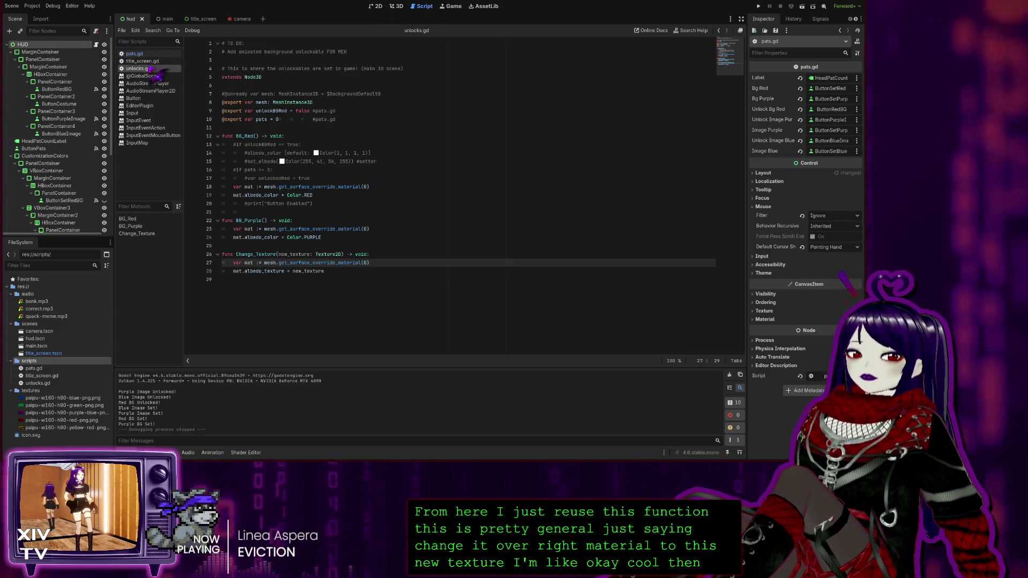
Back in pats.gd, compare the purple and blue texture paths on lines 87 and 94.
{"action": "left_click", "coordinate": [133, 53]}
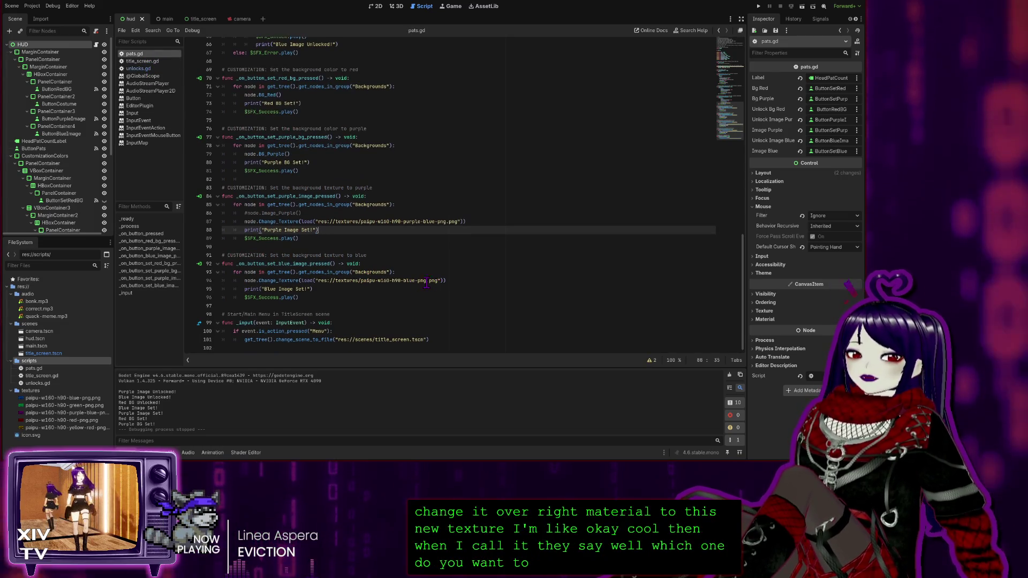
{"action": "left_click", "coordinate": [427, 281]}
{"action": "left_click", "coordinate": [390, 340]}
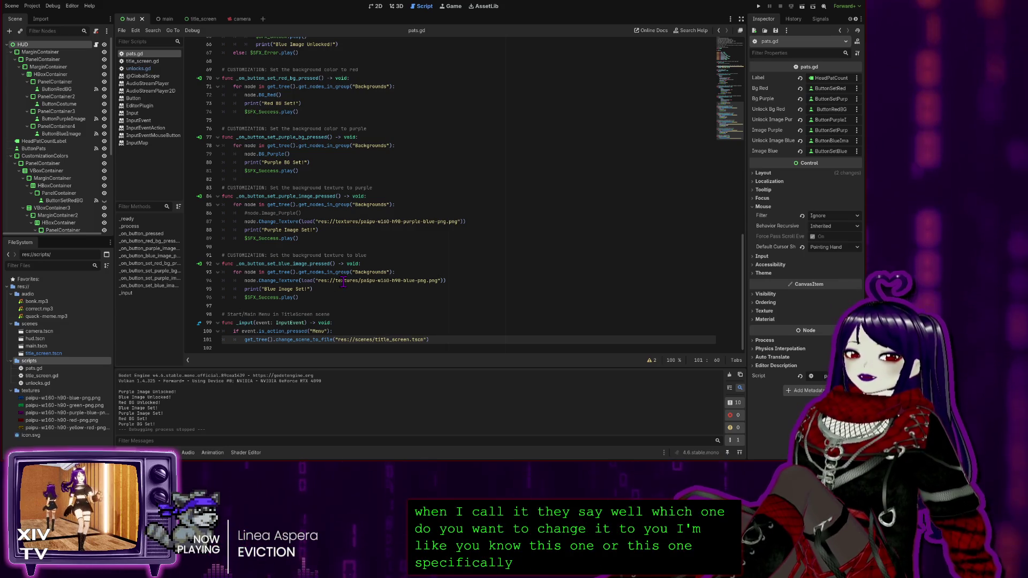
{"action": "left_click", "coordinate": [412, 216]}
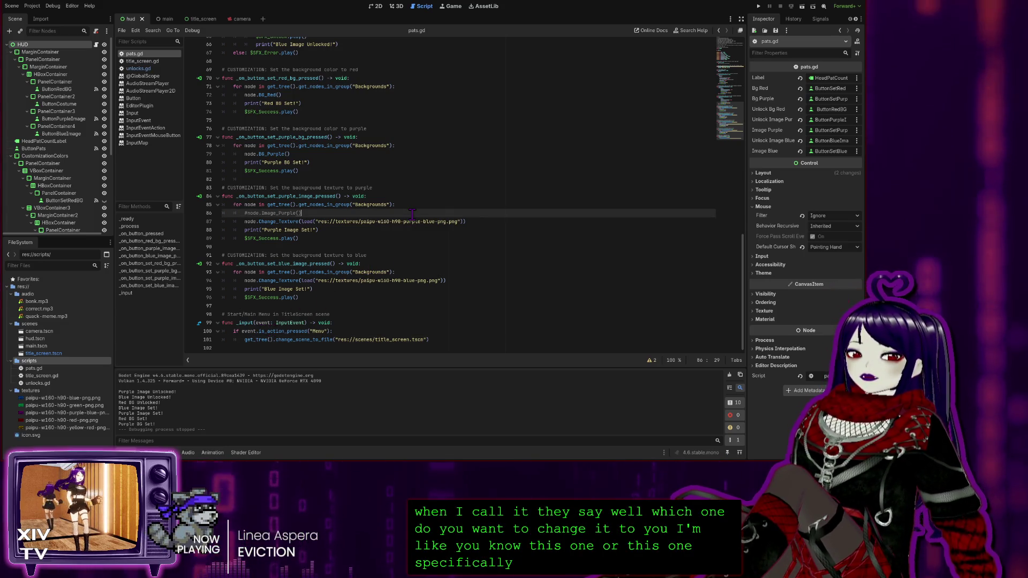
{"action": "left_click", "coordinate": [394, 278]}
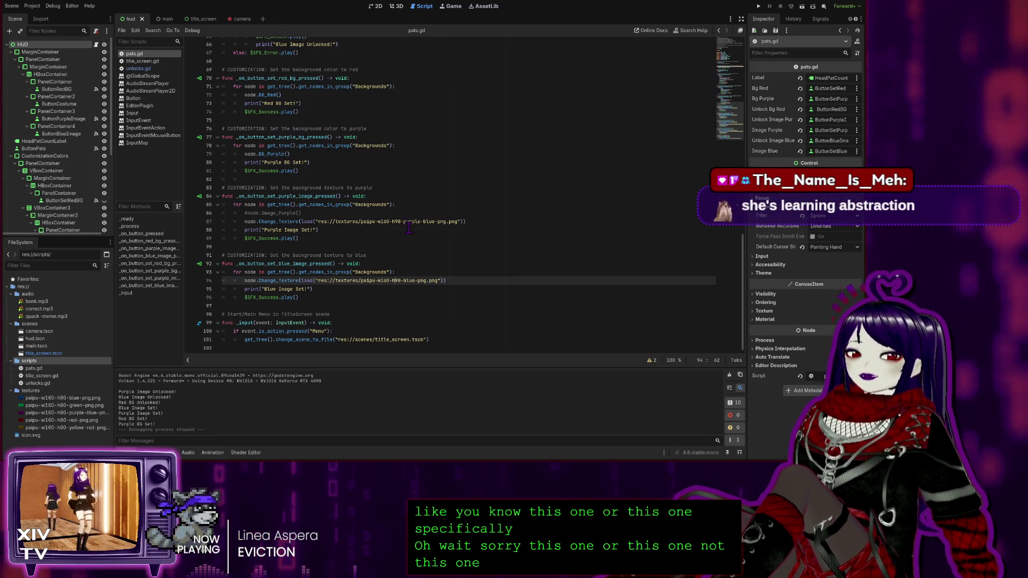
{"action": "left_click", "coordinate": [408, 222]}
{"action": "left_click", "coordinate": [404, 281]}
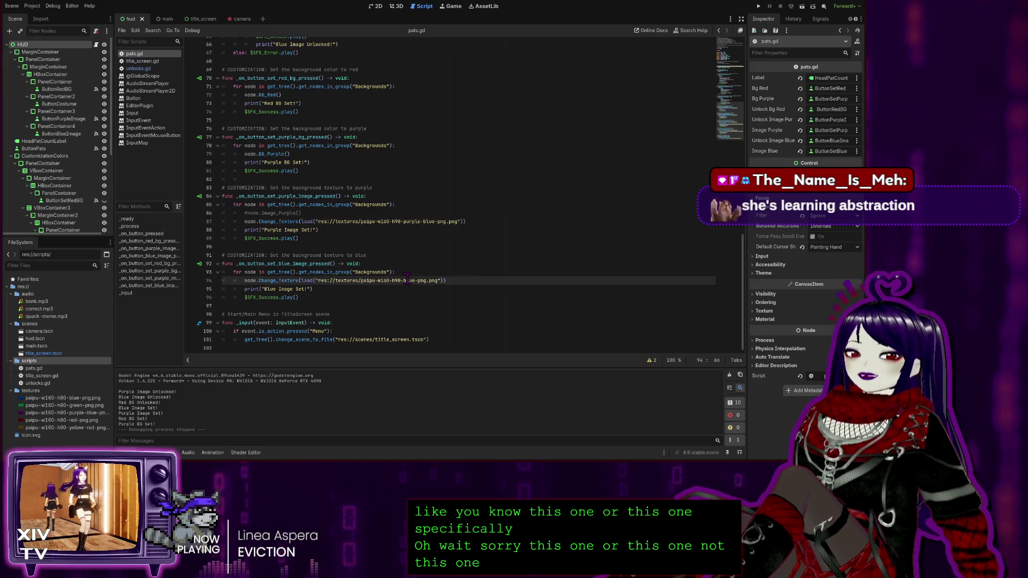
{"action": "left_click", "coordinate": [302, 225]}
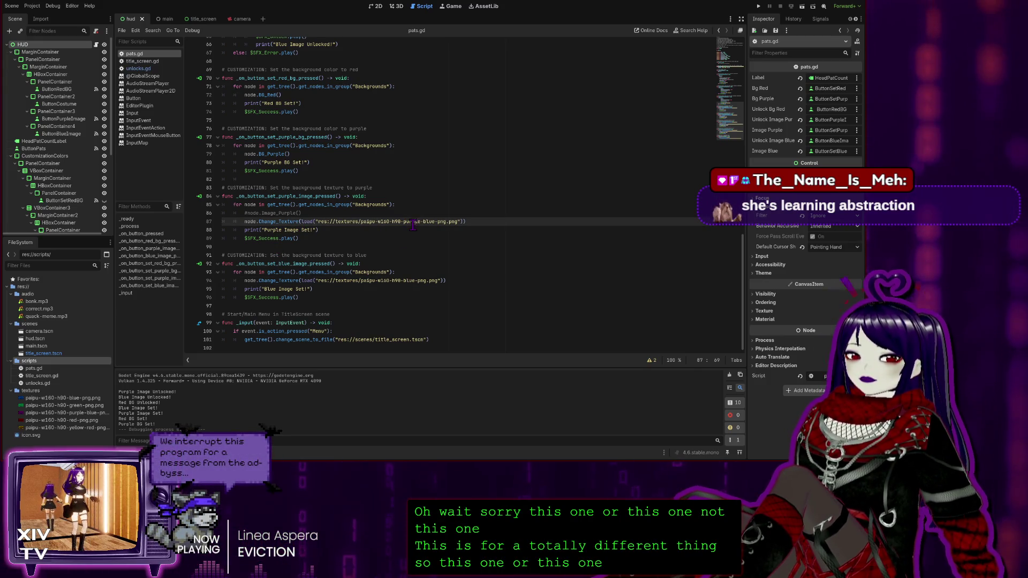
{"action": "left_click", "coordinate": [279, 291]}
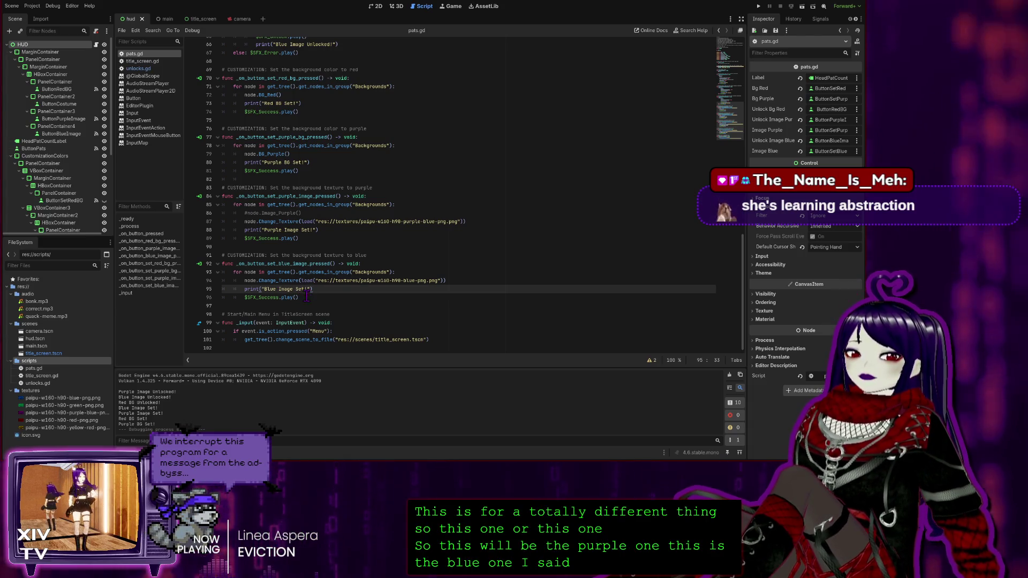
Select the blue texture function and add blank lines below it.
{"action": "mouse_move", "coordinate": [306, 298]}
{"action": "left_mouse_down"}
{"action": "mouse_move", "coordinate": [252, 281]}
{"action": "mouse_move", "coordinate": [223, 256]}
{"action": "left_mouse_up"}
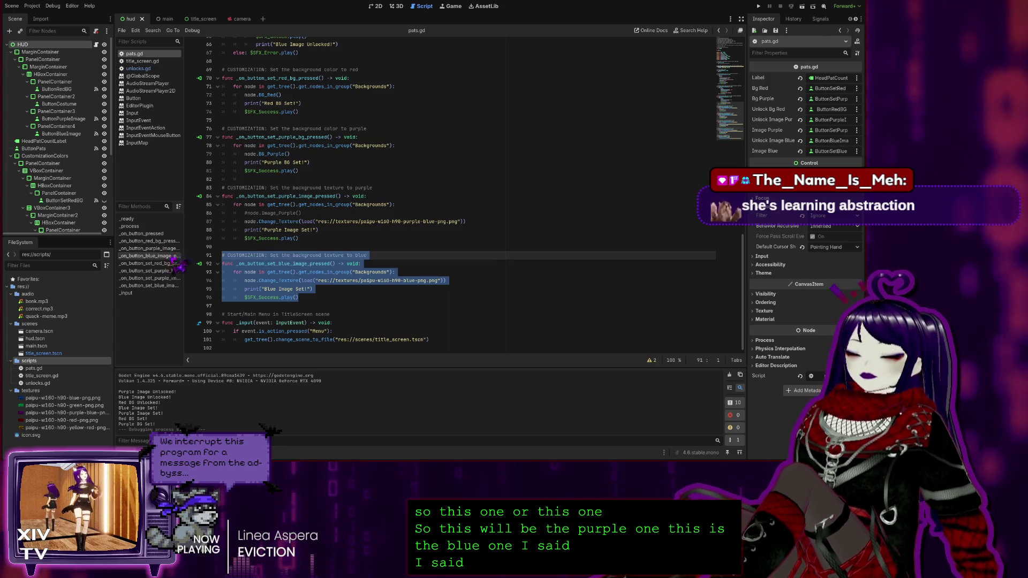
{"action": "left_click", "coordinate": [325, 295]}
{"action": "key", "text": "Return"}
{"action": "key", "text": "Return"}
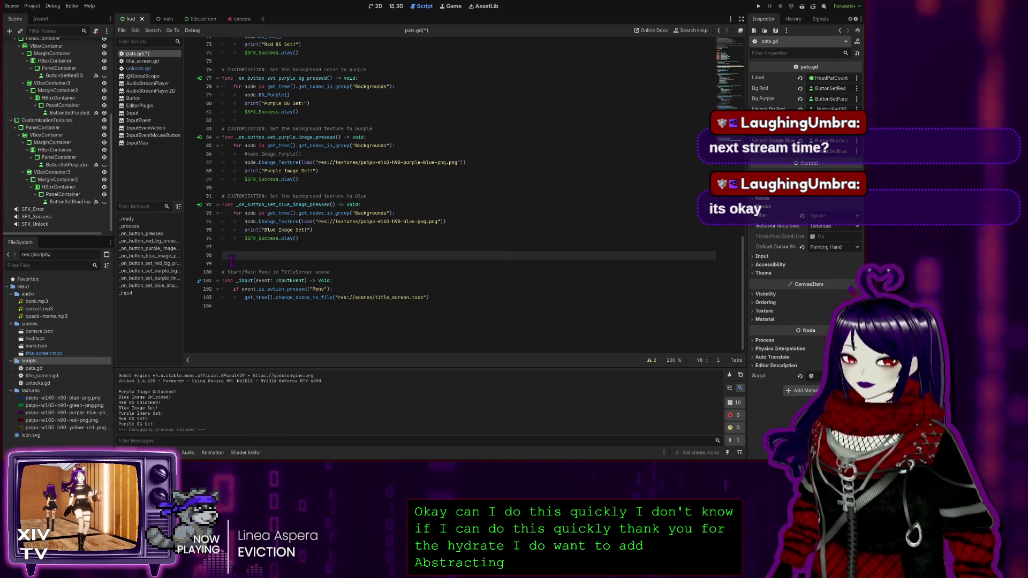
Remove the extra blank lines and select paipu-w160-h90-blue-png.png in the FileSystem textures folder.
{"action": "key", "text": "Up"}
{"action": "key", "text": "Delete"}
{"action": "key", "text": "Delete"}
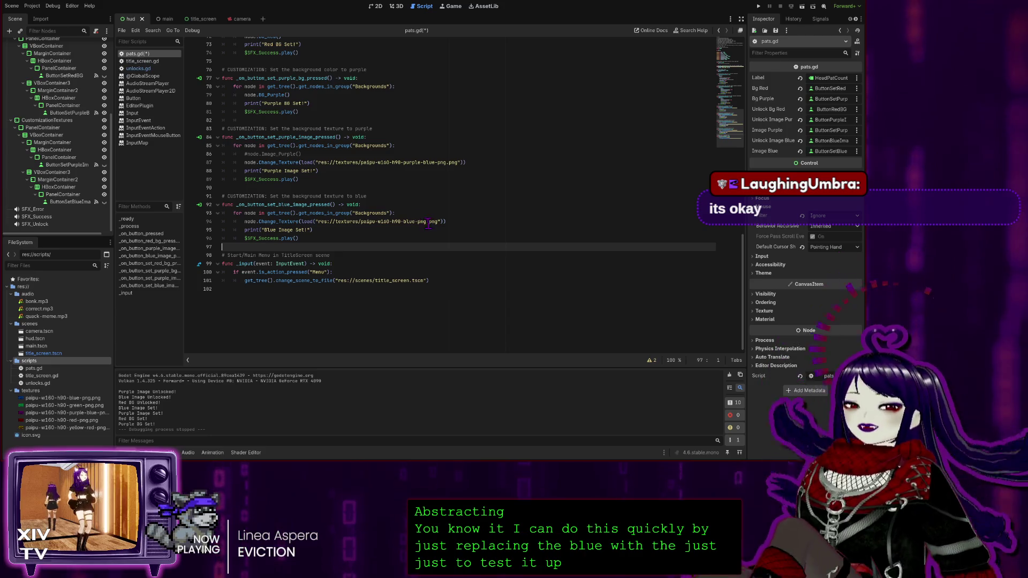
{"action": "left_click", "coordinate": [51, 391]}
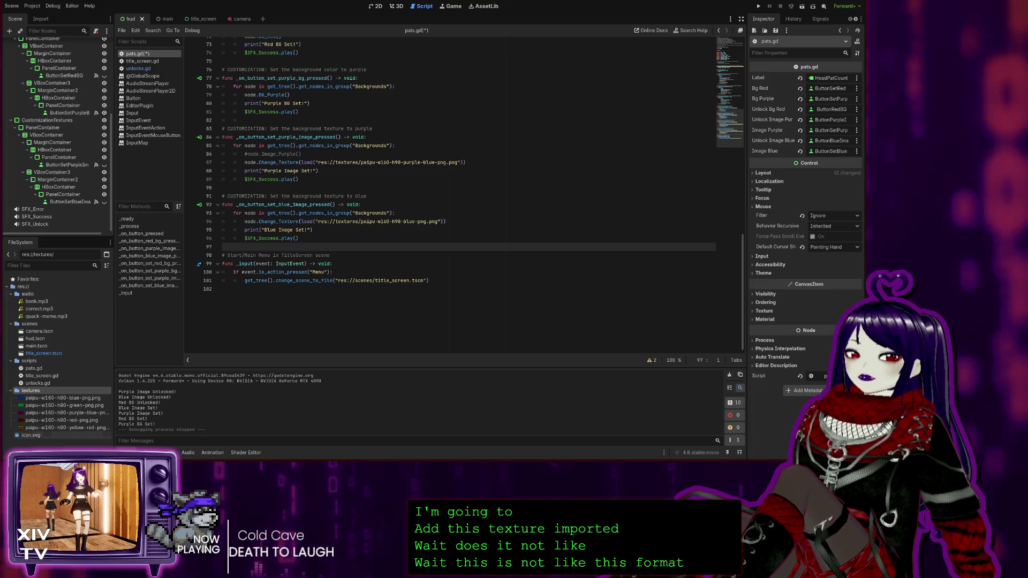
{"action": "left_click", "coordinate": [63, 397]}
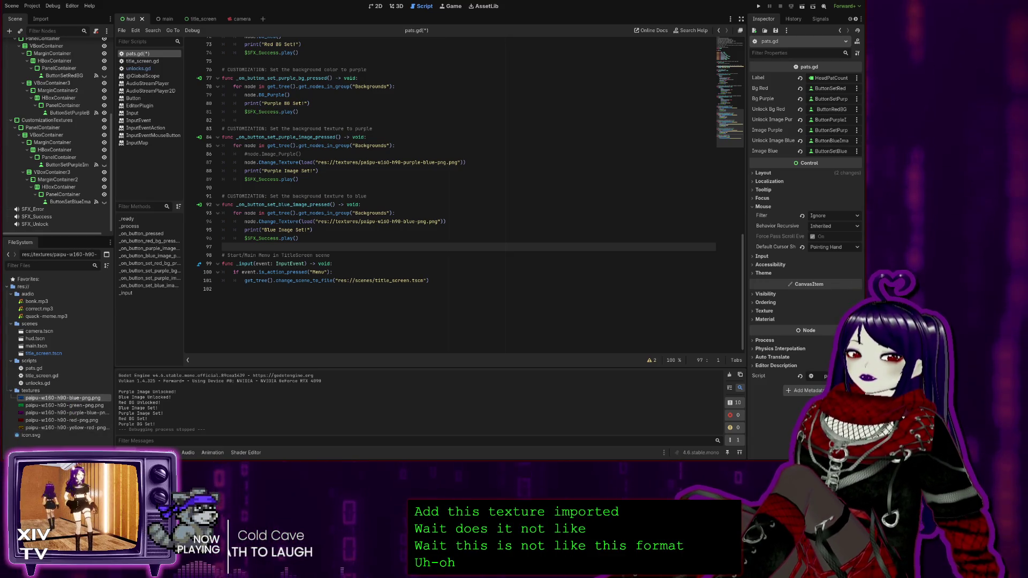
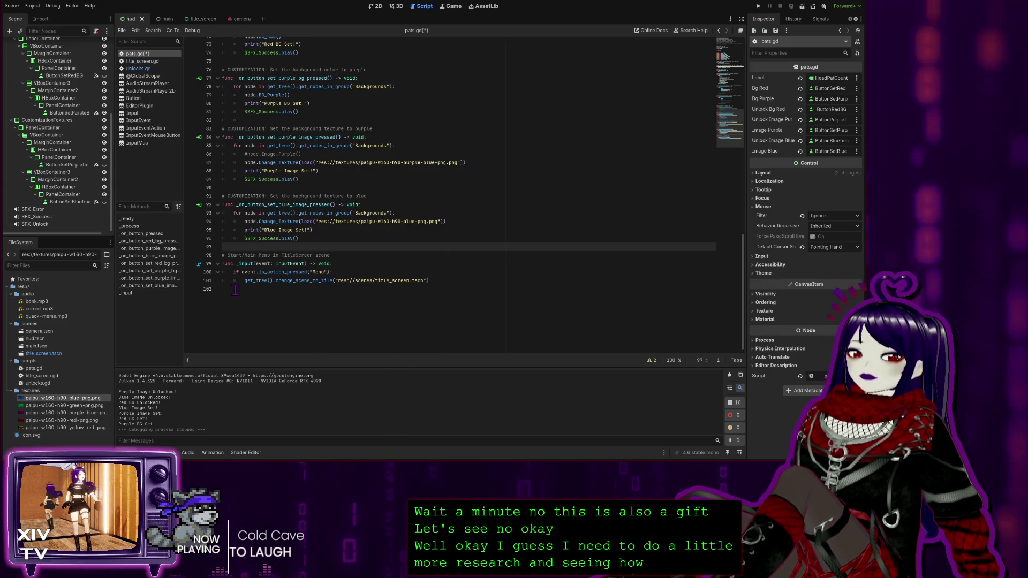
Glance at the 3D workspace, return to the script editor and save pats.gd.
{"action": "left_click", "coordinate": [397, 6]}
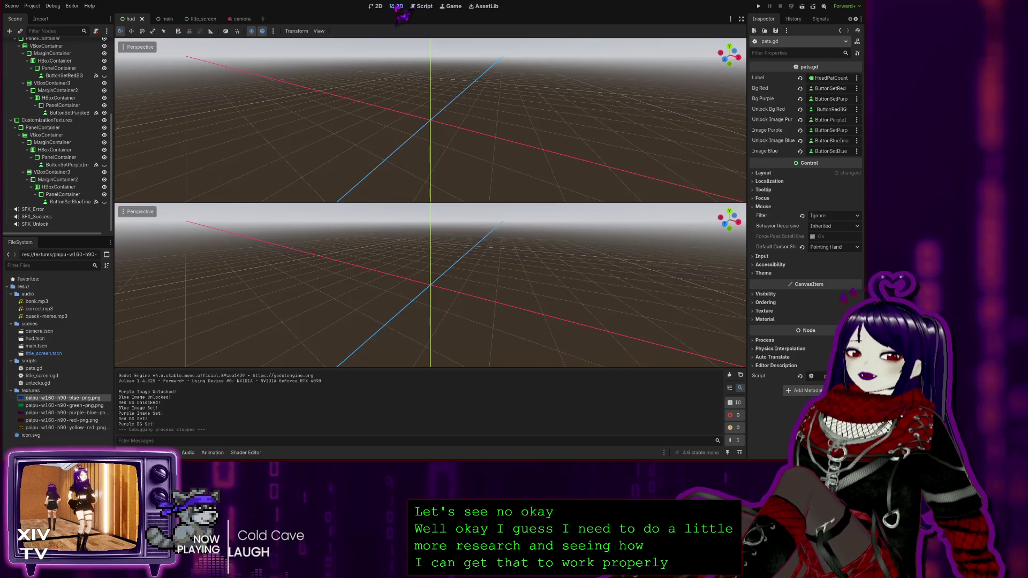
{"action": "left_click", "coordinate": [422, 6]}
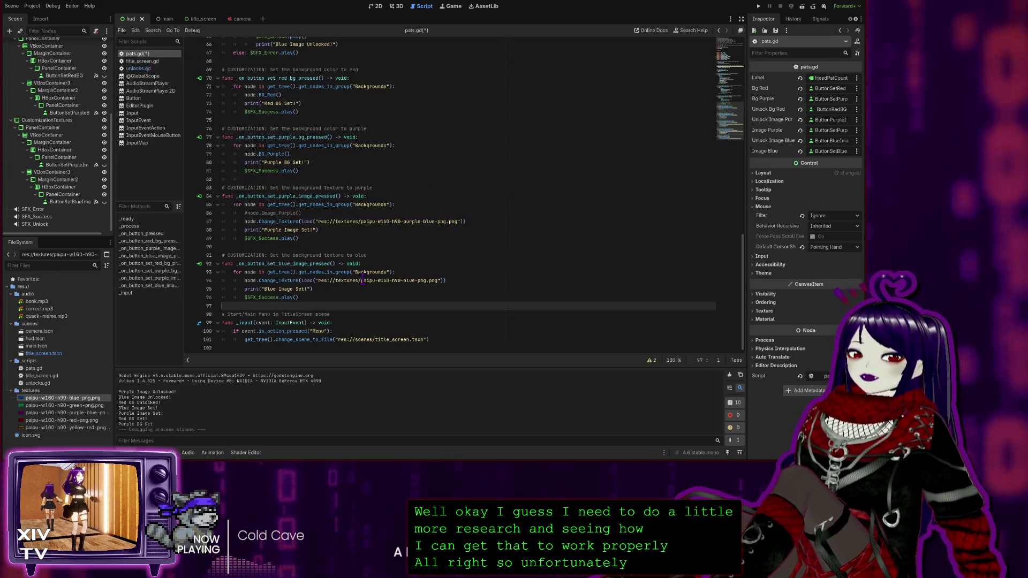
{"action": "scroll", "coordinate": [423, 232], "scroll_direction": "up", "scroll_amount": 7}
{"action": "scroll", "coordinate": [423, 232], "scroll_direction": "up", "scroll_amount": 15}
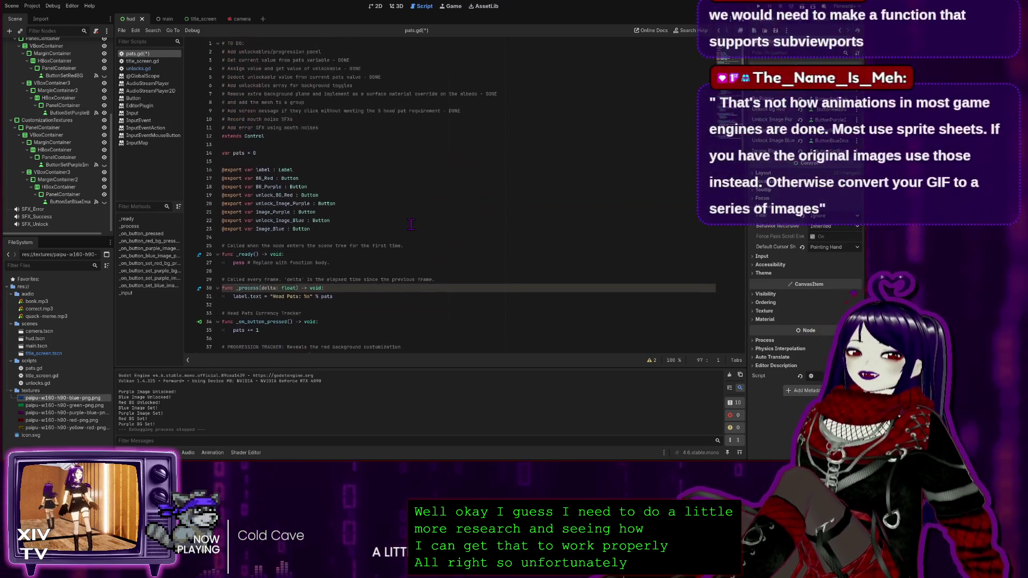
{"action": "key", "text": "ctrl+s"}
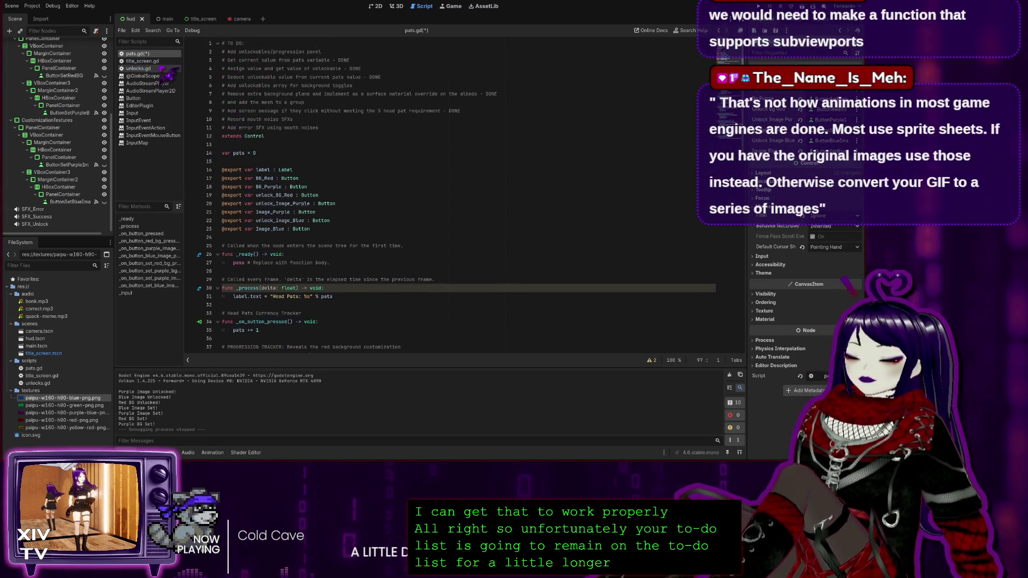
Open unlocks.gd at the end of its line 2 to-do note, then view the 3D workspace.
{"action": "left_click", "coordinate": [156, 69]}
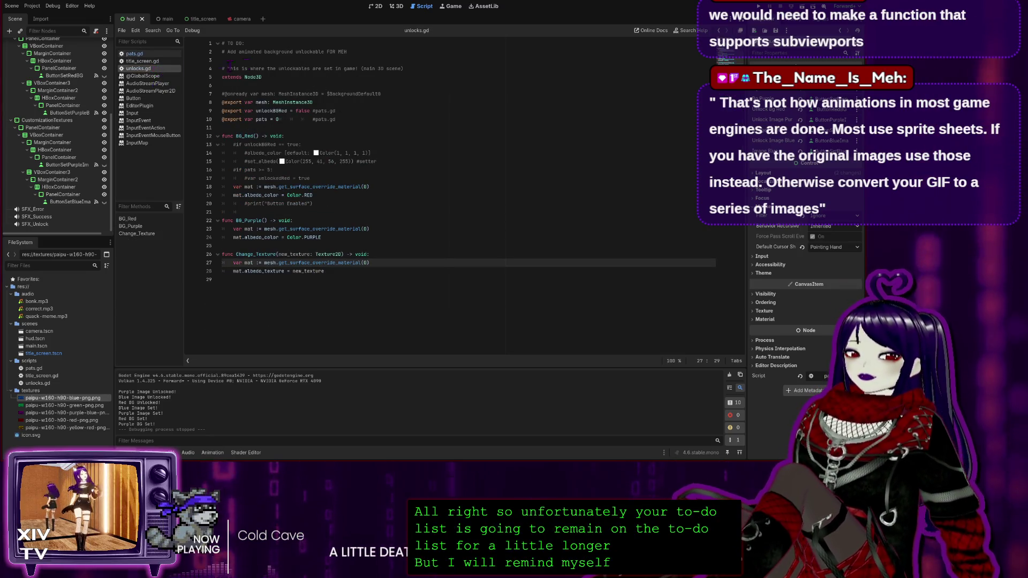
{"action": "left_click", "coordinate": [379, 52]}
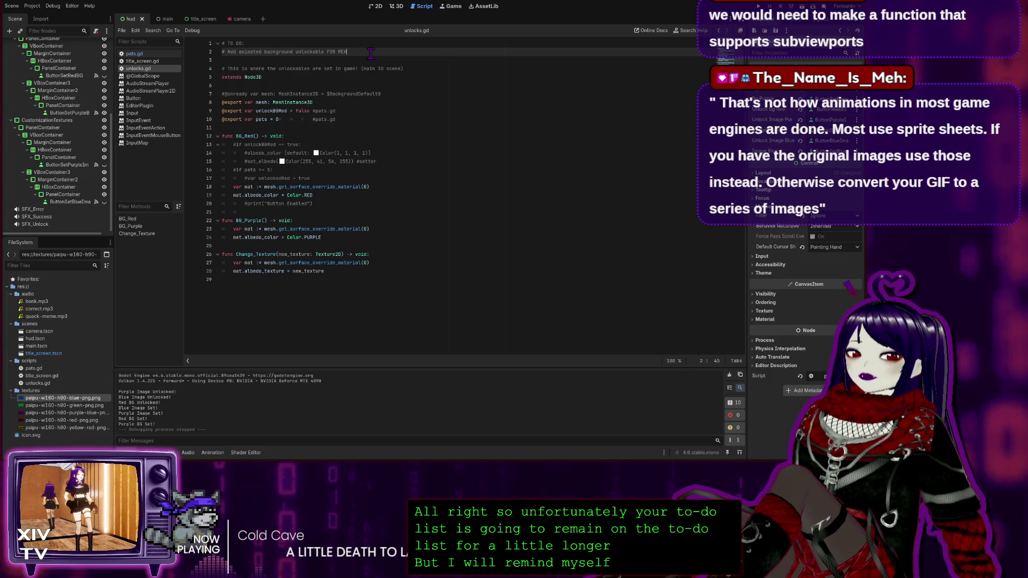
{"action": "left_click", "coordinate": [396, 7]}
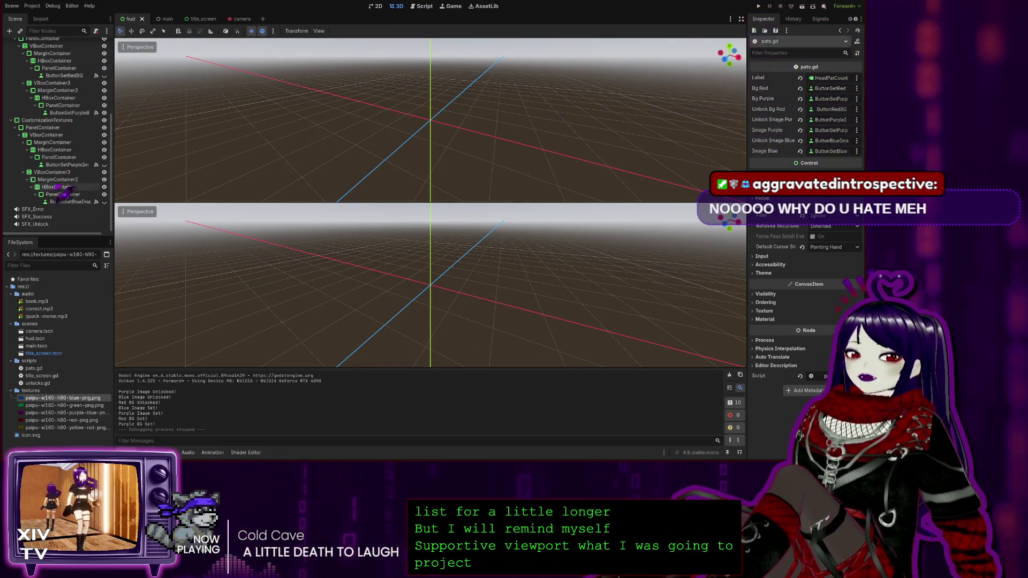
Open the main scene, inspect BackgroundDefault0's purple plane while orbiting, then return to unlocks.gd.
{"action": "scroll", "coordinate": [66, 135], "scroll_direction": "up", "scroll_amount": 10}
{"action": "left_click", "coordinate": [157, 19]}
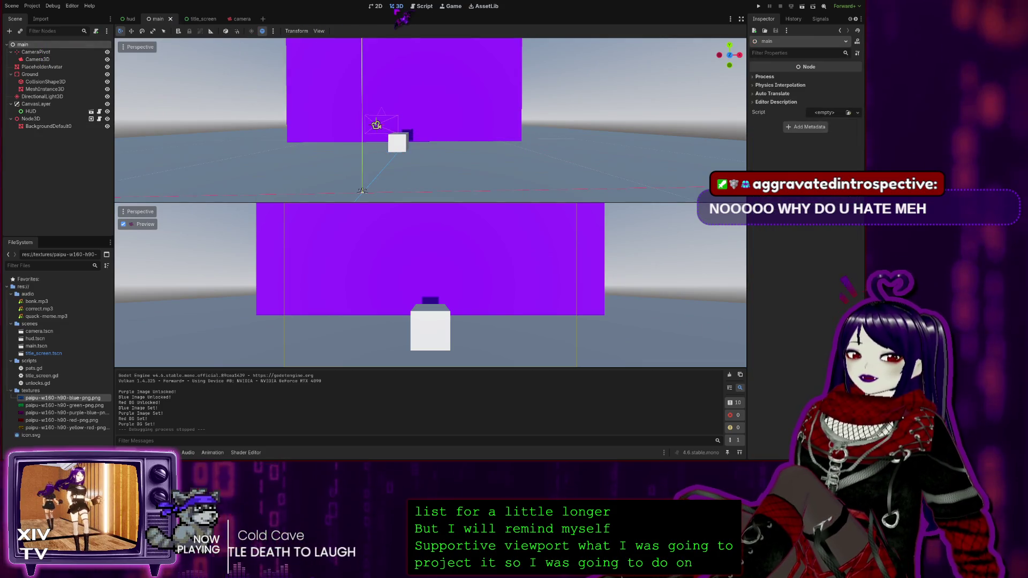
{"action": "left_click", "coordinate": [49, 127]}
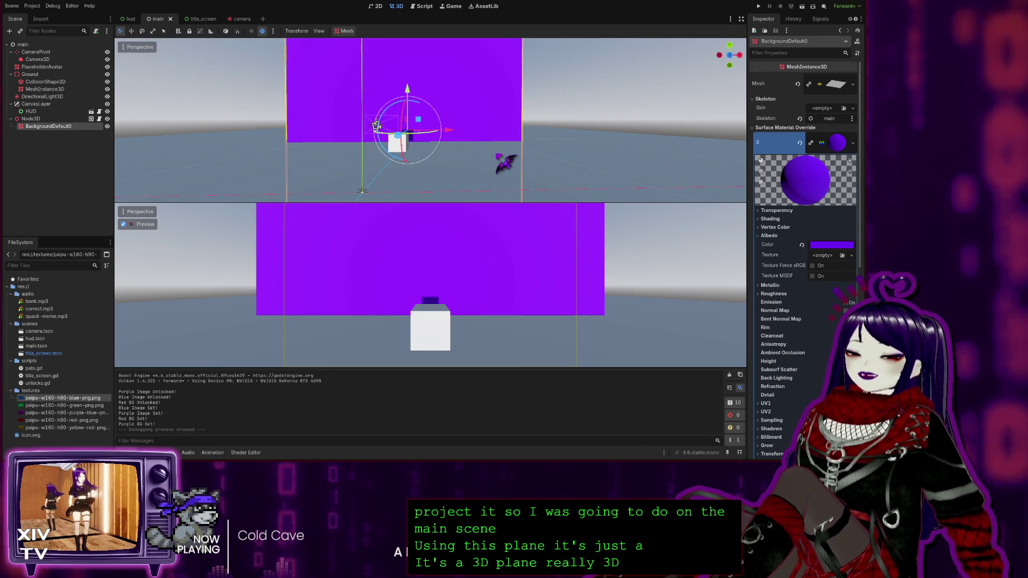
{"action": "left_click_drag", "start_coordinate": [375, 161], "coordinate": [311, 161]}
{"action": "mouse_move", "coordinate": [453, 122]}
{"action": "left_mouse_down"}
{"action": "mouse_move", "coordinate": [386, 132]}
{"action": "mouse_move", "coordinate": [399, 132]}
{"action": "mouse_move", "coordinate": [425, 68]}
{"action": "left_mouse_up"}
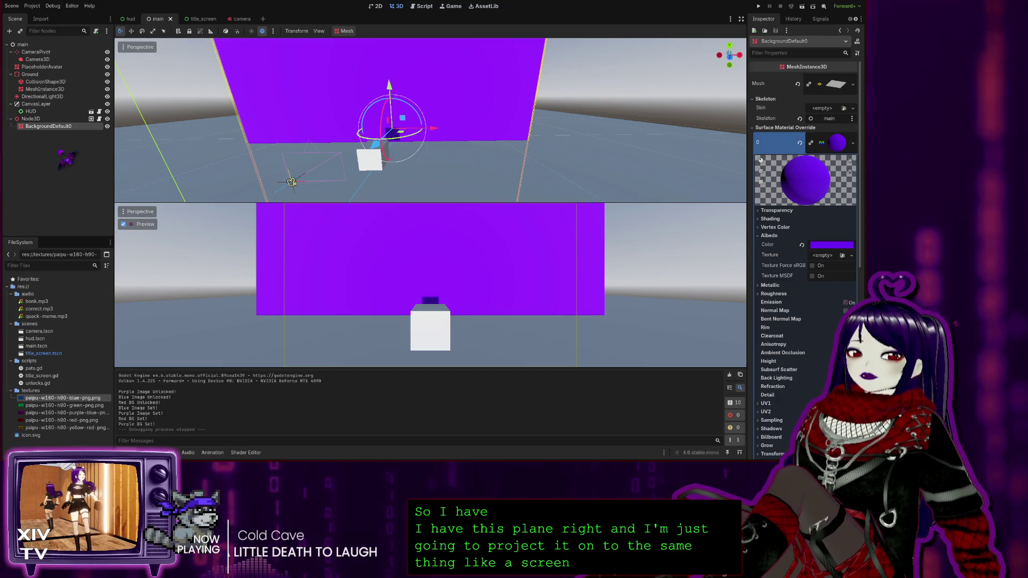
{"action": "left_click", "coordinate": [426, 7]}
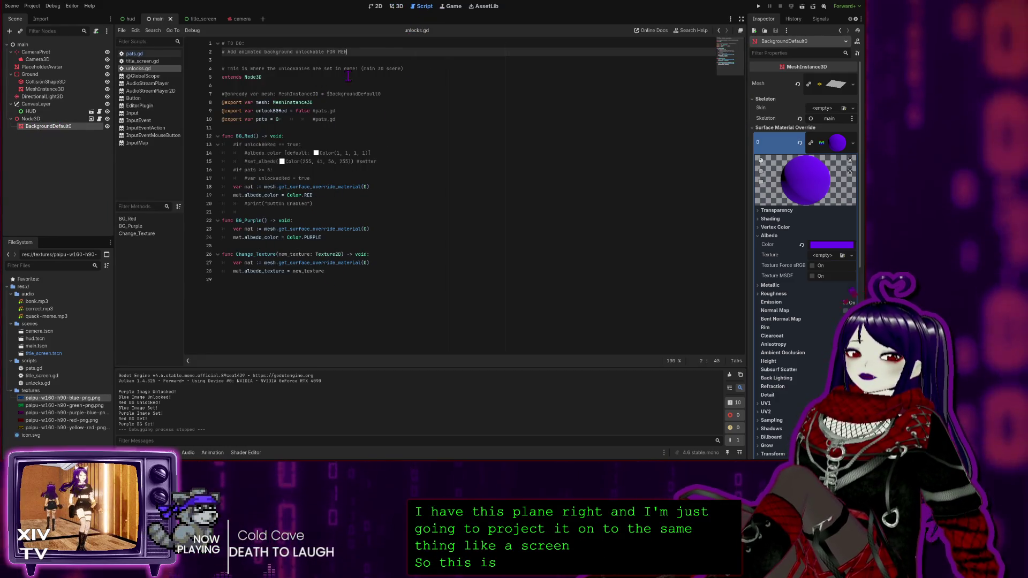
Select Node3D to check its unlocks.gd properties, compare the 2D and script views, then show 3D.
{"action": "left_click", "coordinate": [32, 120]}
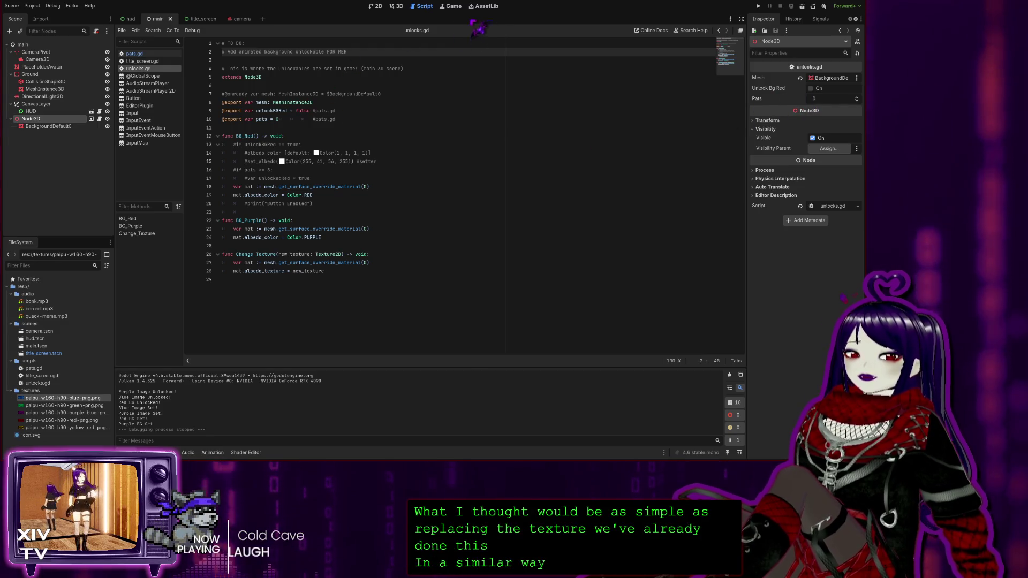
{"action": "left_click", "coordinate": [398, 6]}
{"action": "left_click", "coordinate": [375, 6]}
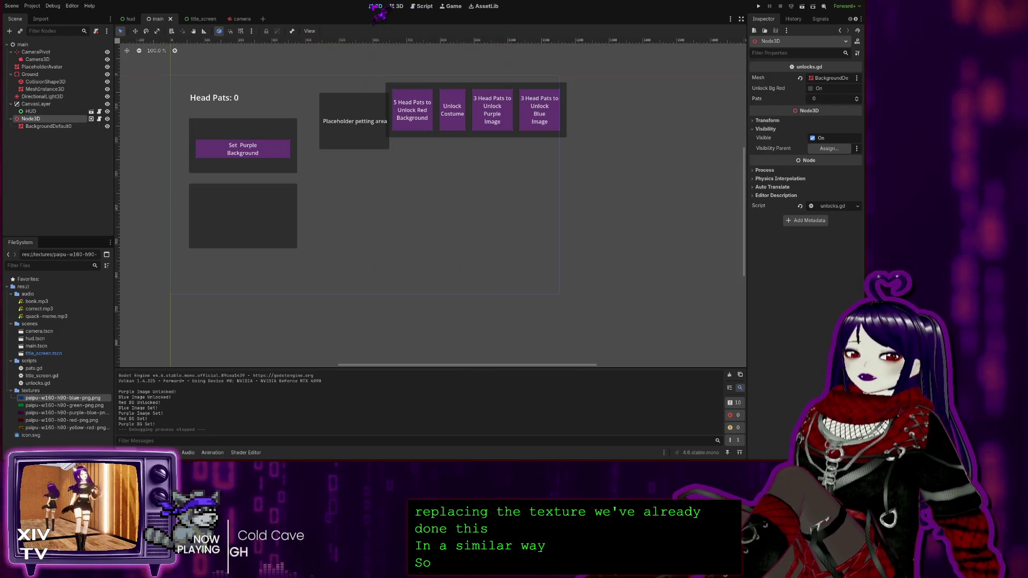
{"action": "left_click", "coordinate": [423, 6]}
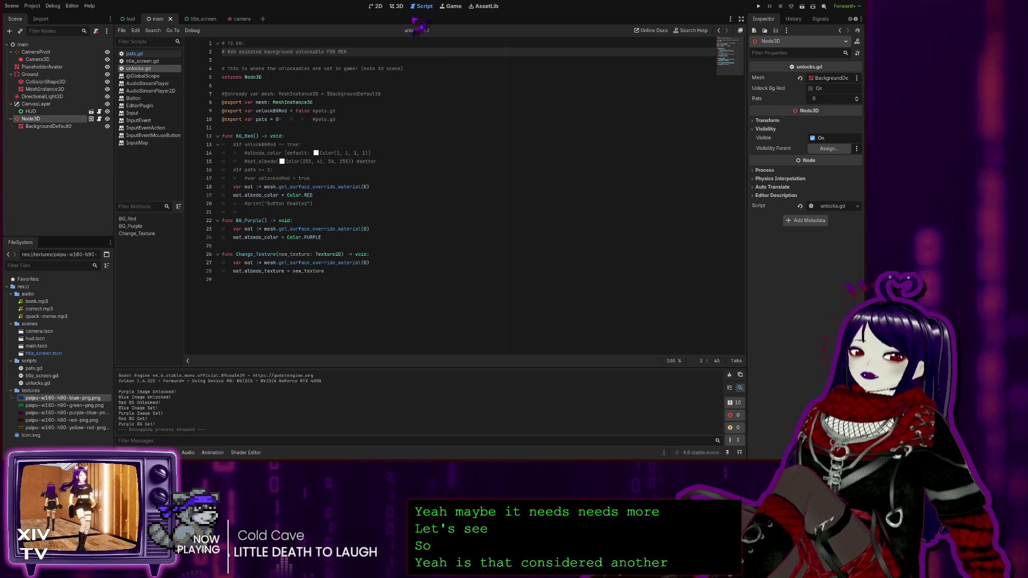
{"action": "left_click", "coordinate": [399, 6]}
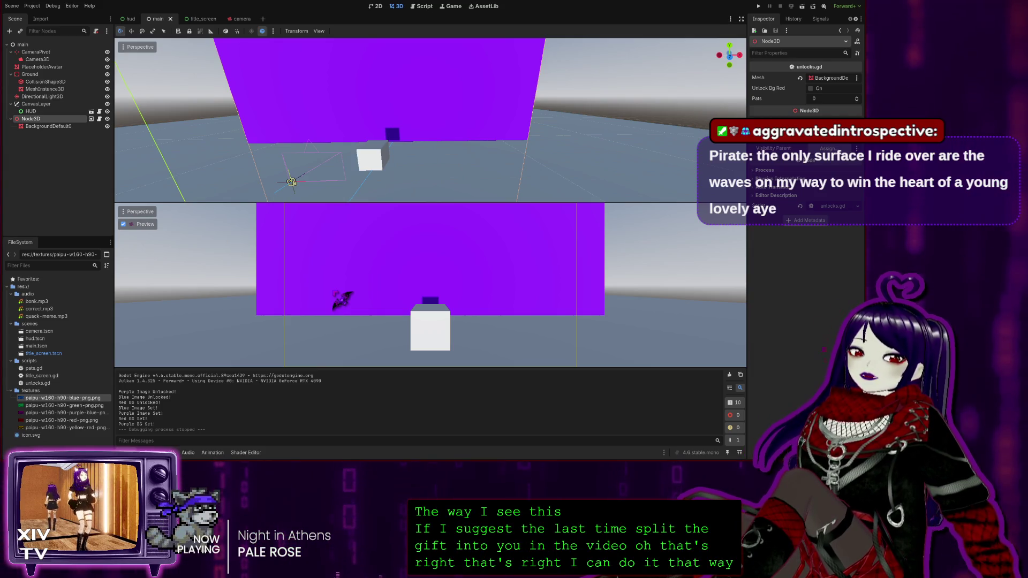
Switch from the 3D view back to the unlocks.gd script with Ctrl+F3.
{"action": "key", "text": "ctrl+F3"}
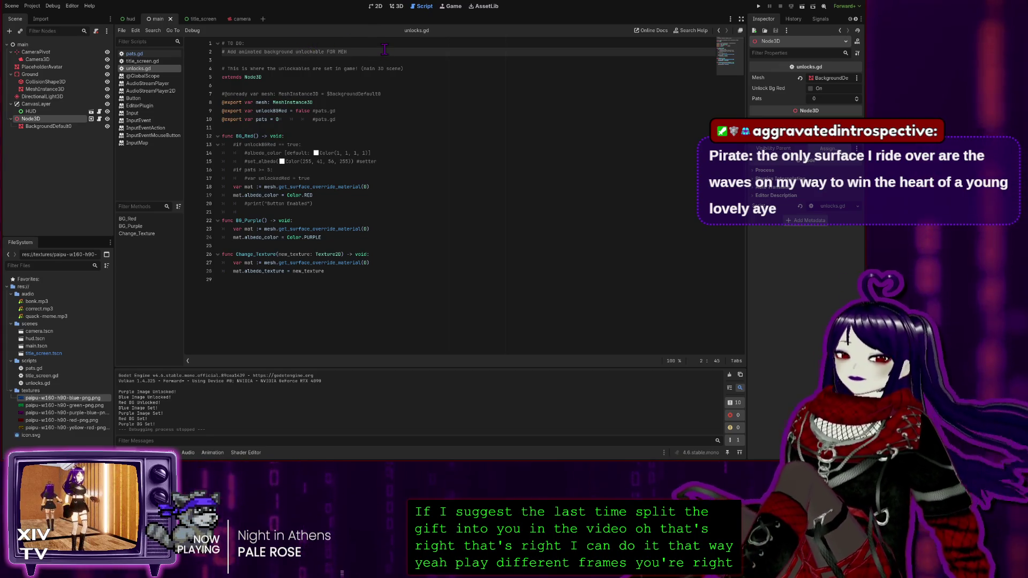
Start rewriting the to-do note to say the gif must be split into individual frames.
{"action": "key", "text": "Return"}
{"action": "type", "text": "Suggested"}
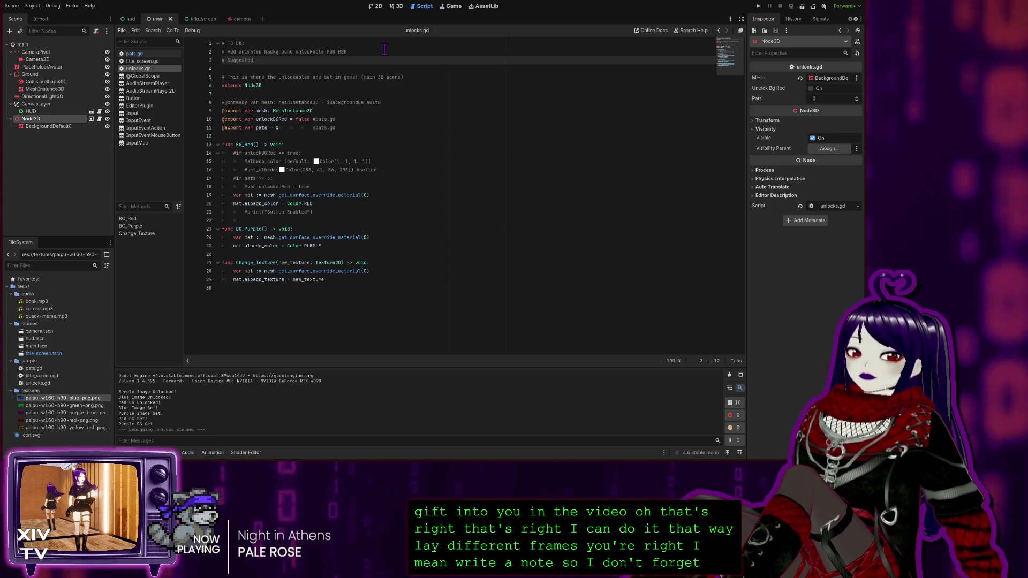
{"action": "type", "text": ":"}
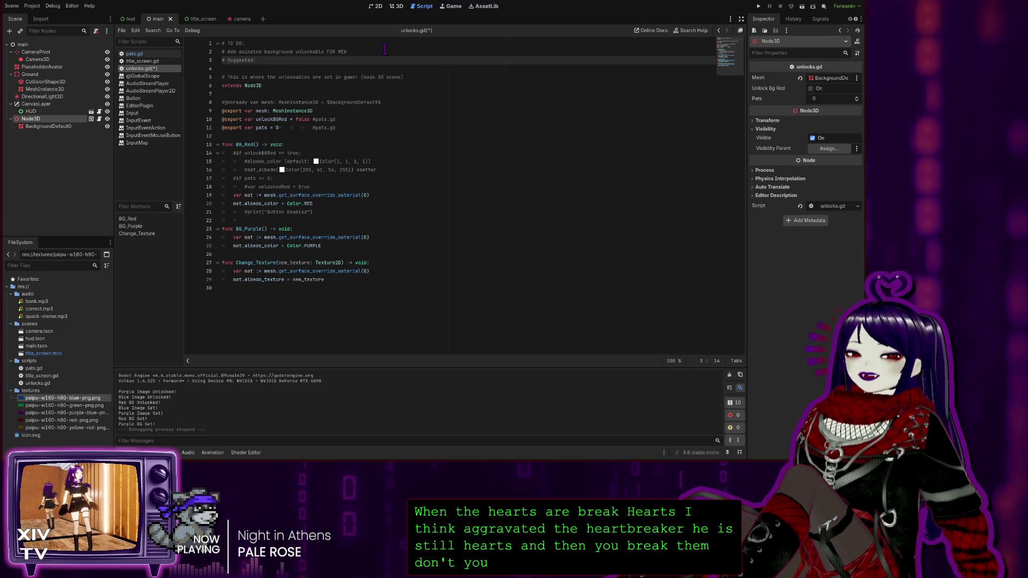
{"action": "key", "text": "BackSpace"}
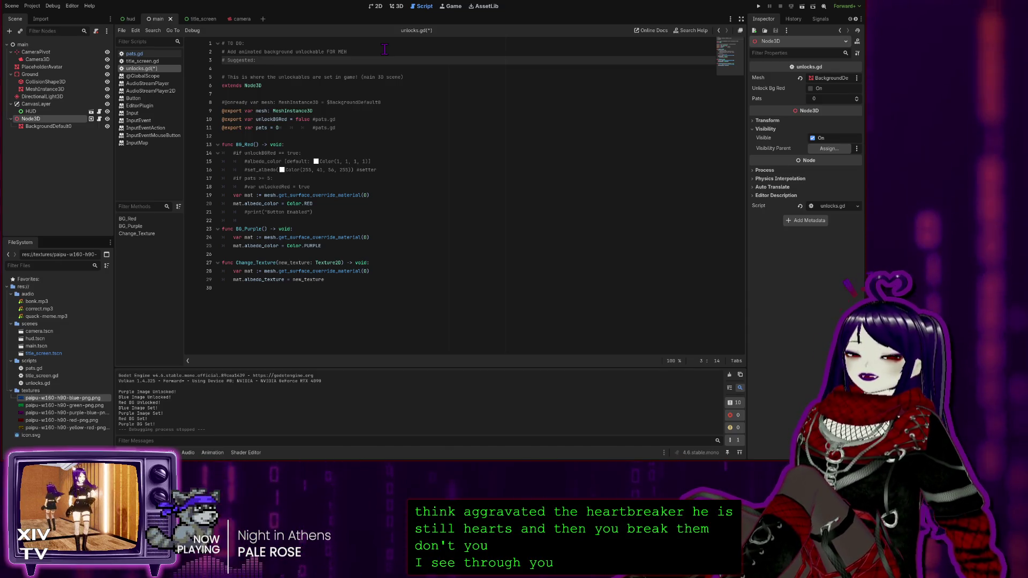
{"action": "key", "text": "BackSpace"}
{"action": "key", "text": "BackSpace"}
{"action": "key", "text": "BackSpace"}
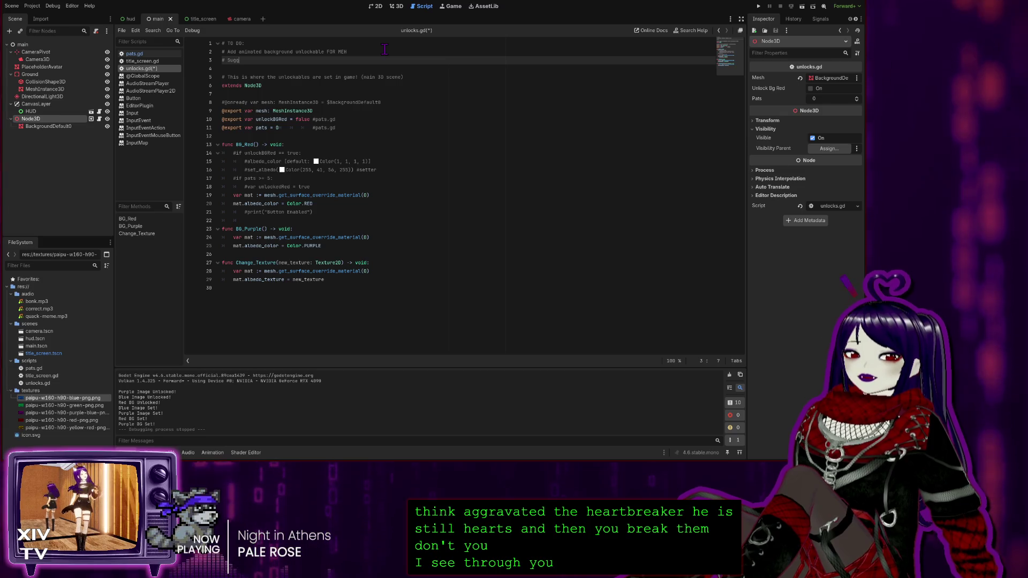
{"action": "key", "text": "BackSpace"}
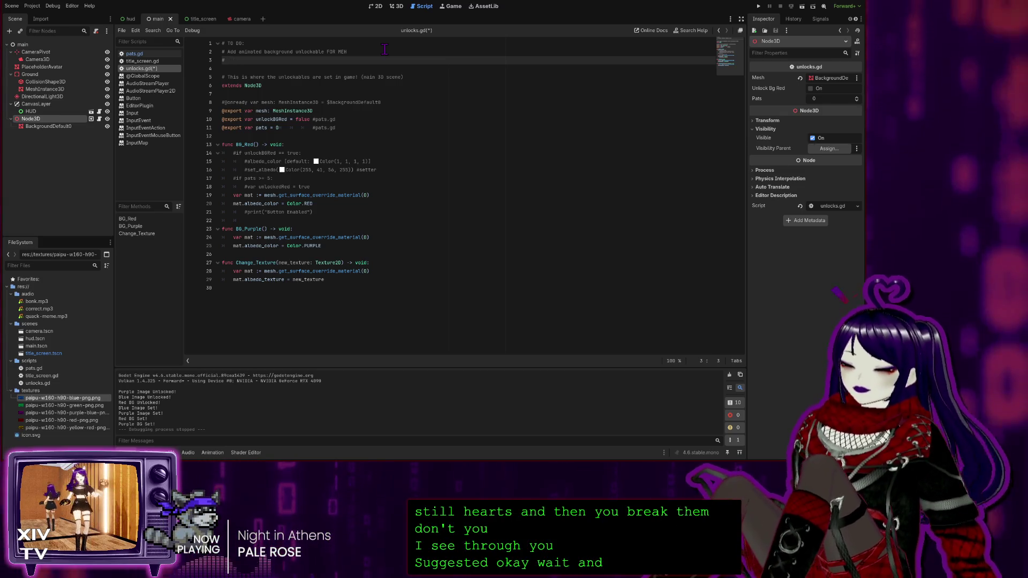
{"action": "type", "text": "Po"}
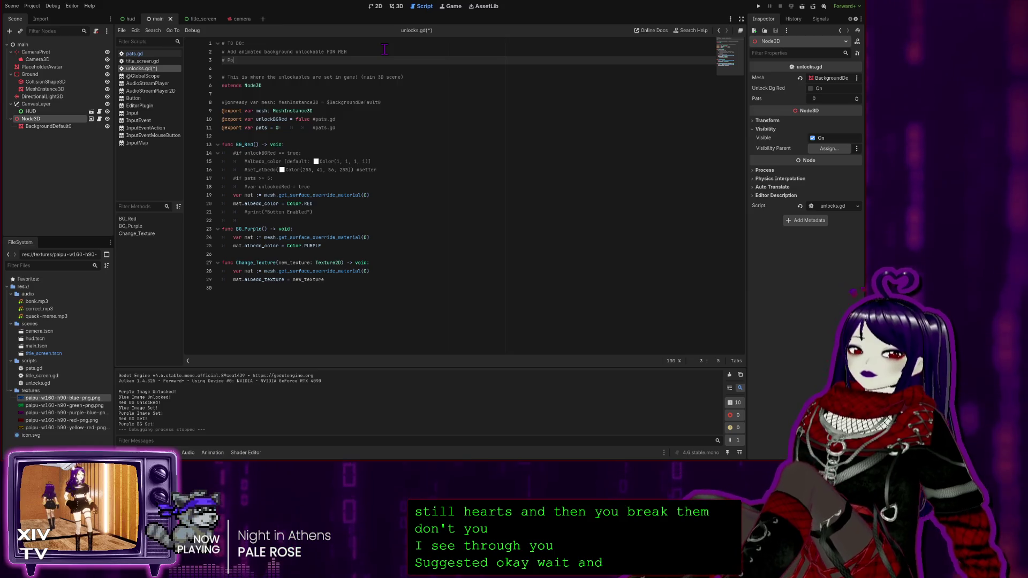
{"action": "type", "text": "olly use"}
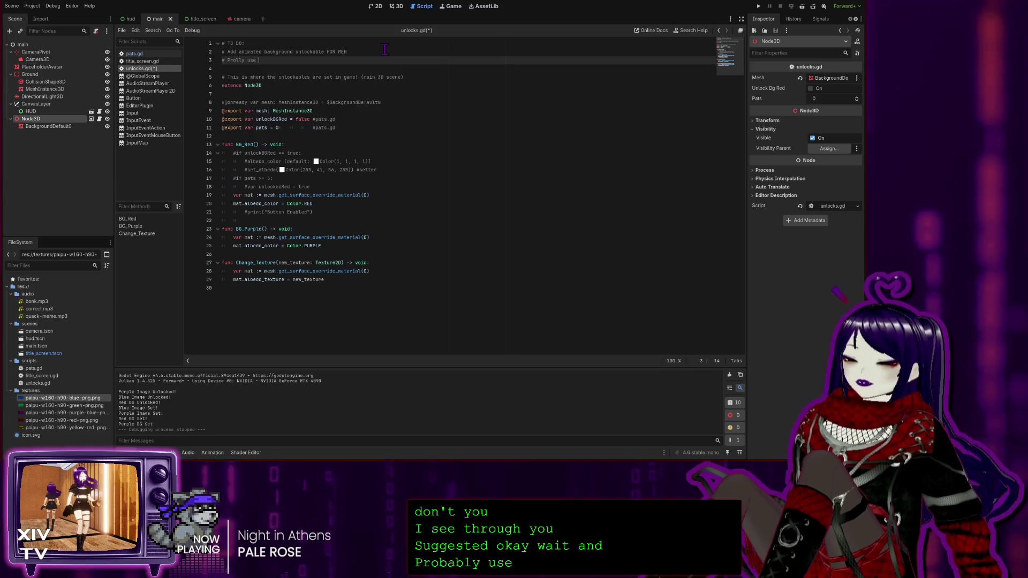
{"action": "key", "text": "BackSpace"}
{"action": "type", "text": "green"}
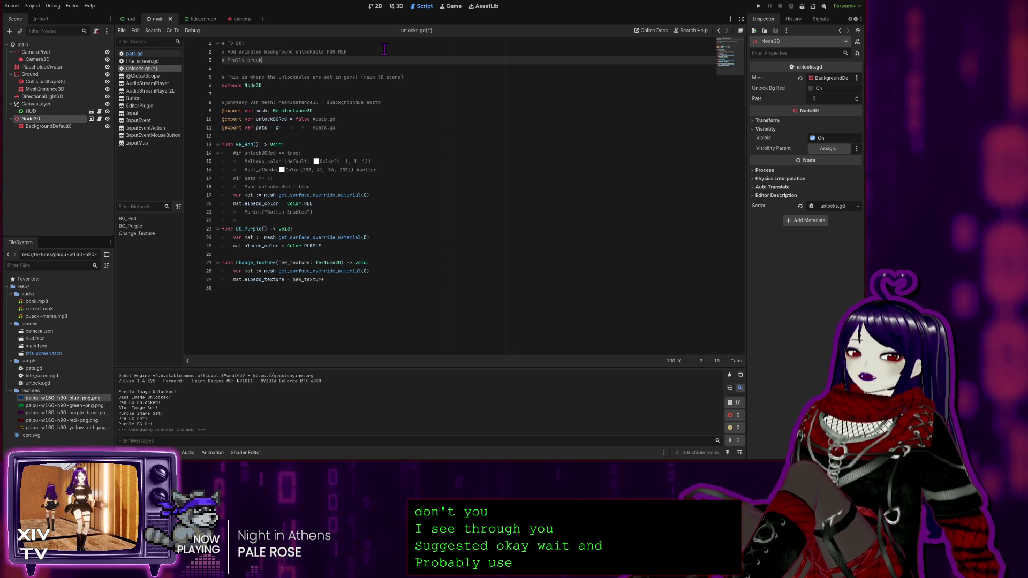
{"action": "type", "text": "gif into"}
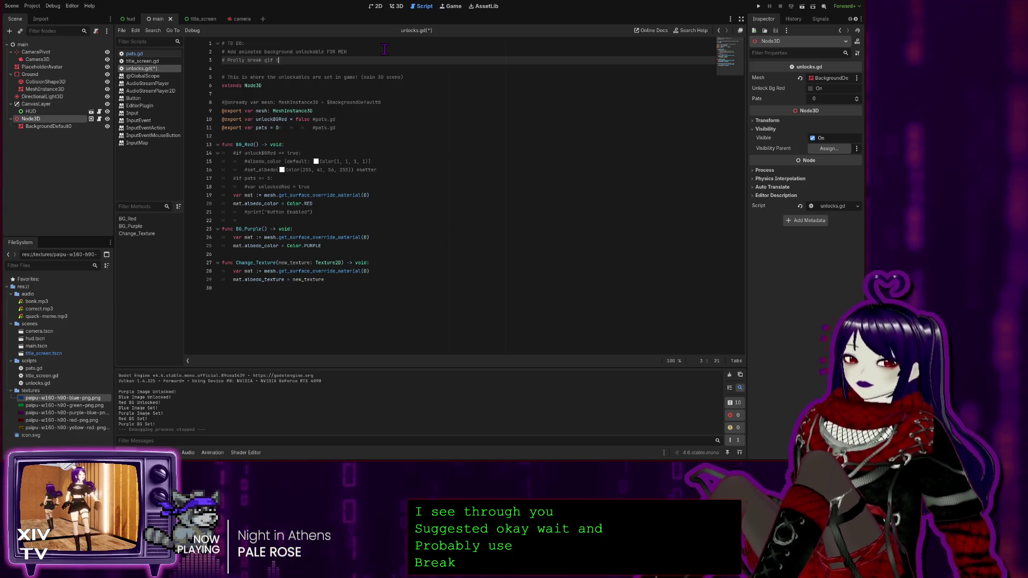
{"action": "type", "text": " indi"}
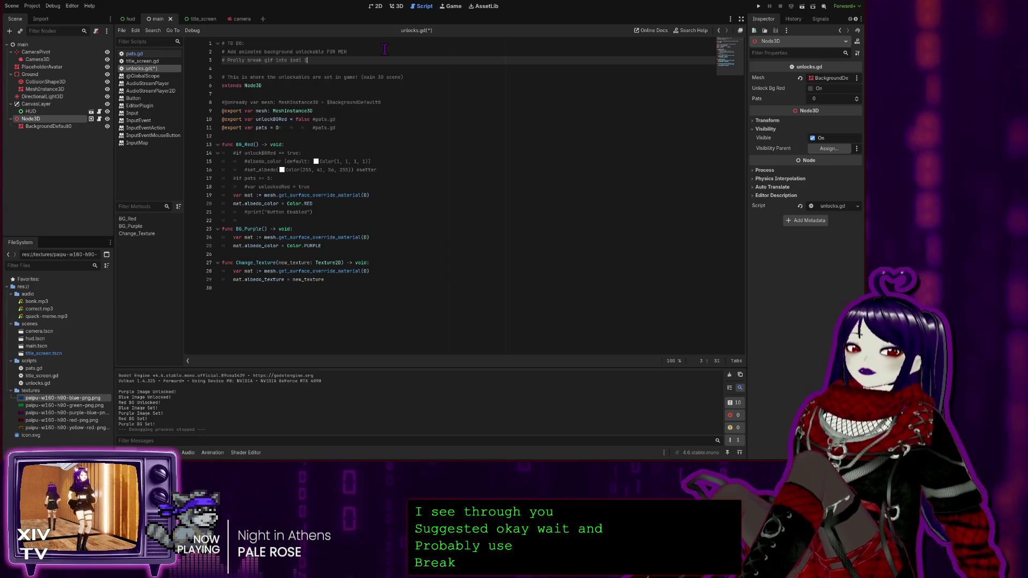
{"action": "type", "text": "v"}
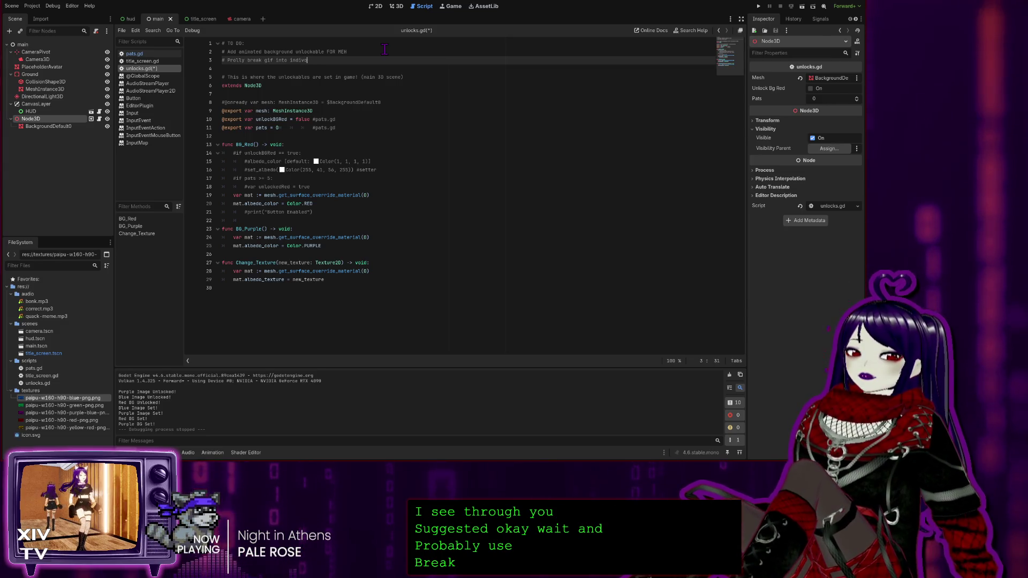
{"action": "type", "text": "i"}
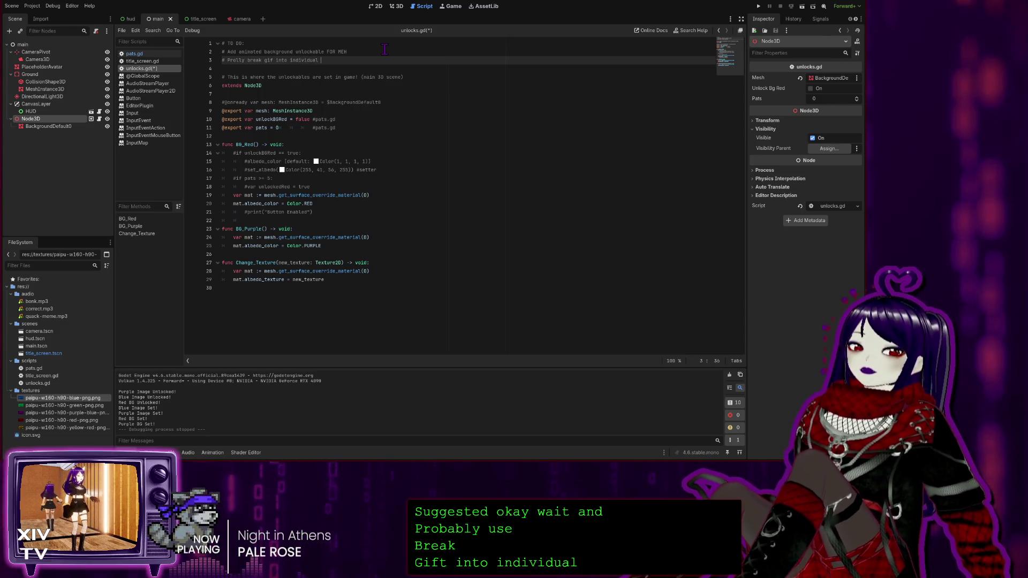
Finish the note with 'a flip book' frames 'since Godot doesn't support gifs.'.
{"action": "key", "text": "BackSpace"}
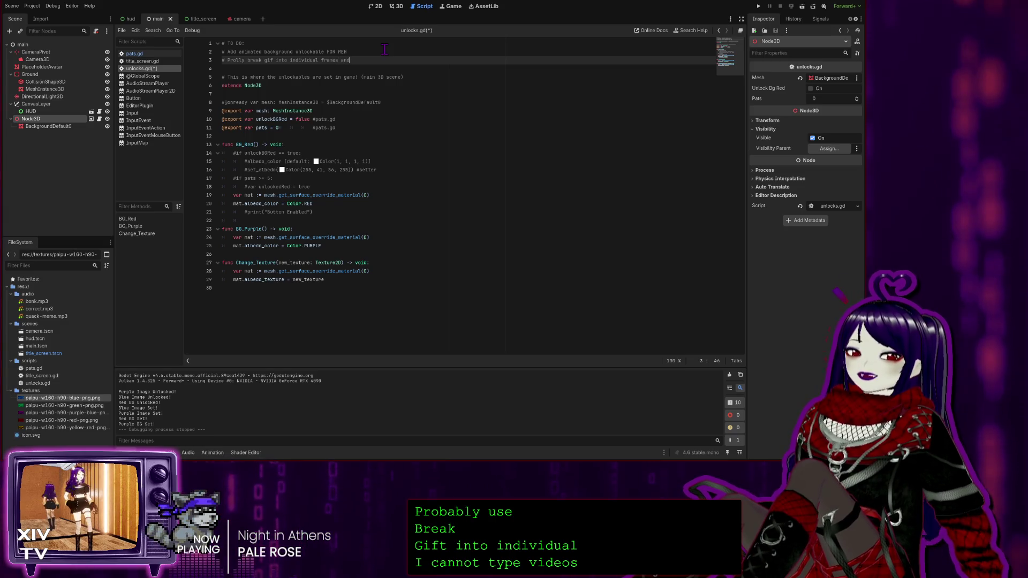
{"action": "key", "text": "BackSpace"}
{"action": "key", "text": "BackSpace"}
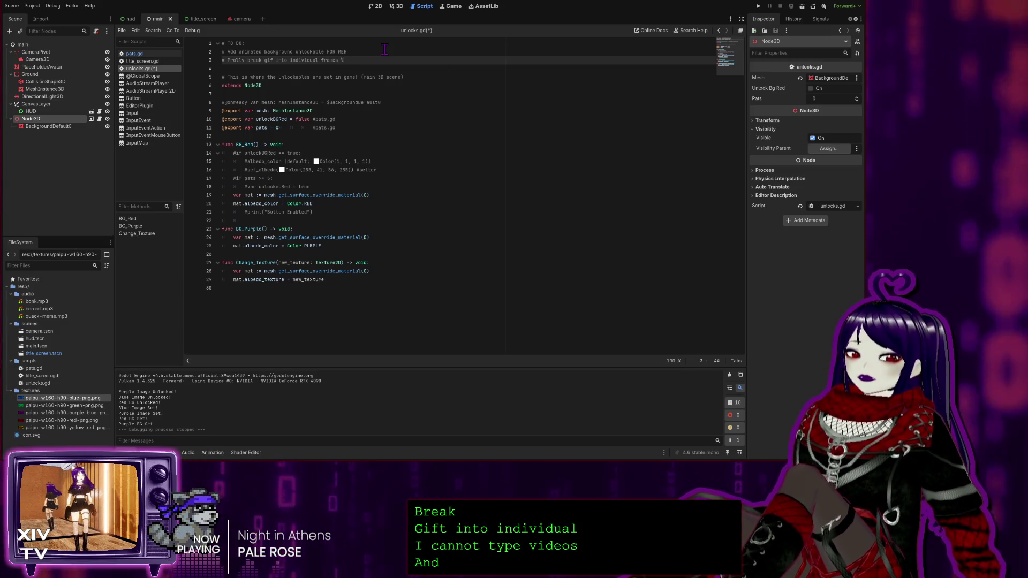
{"action": "type", "text": "a flip b"}
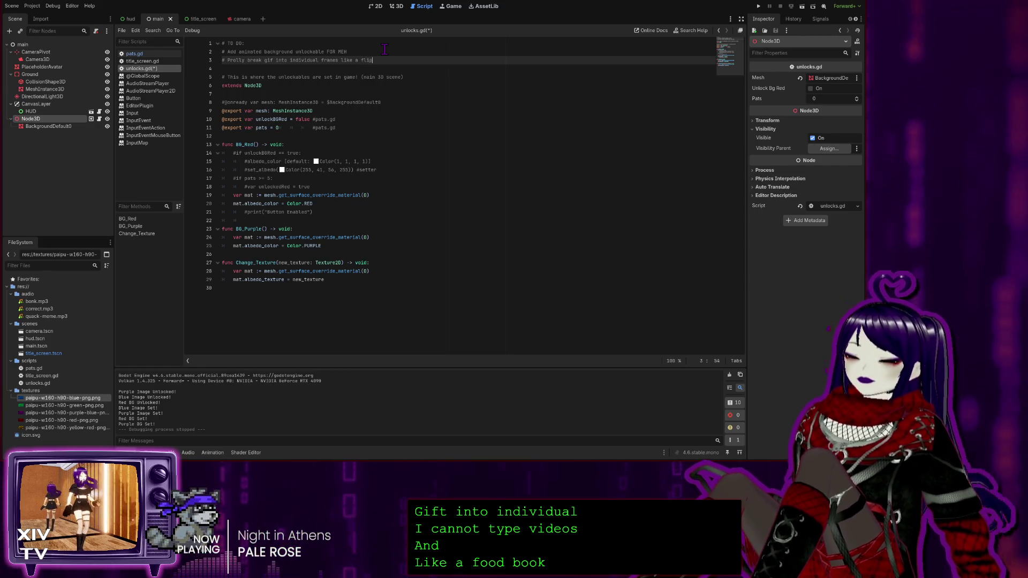
{"action": "type", "text": "ook"}
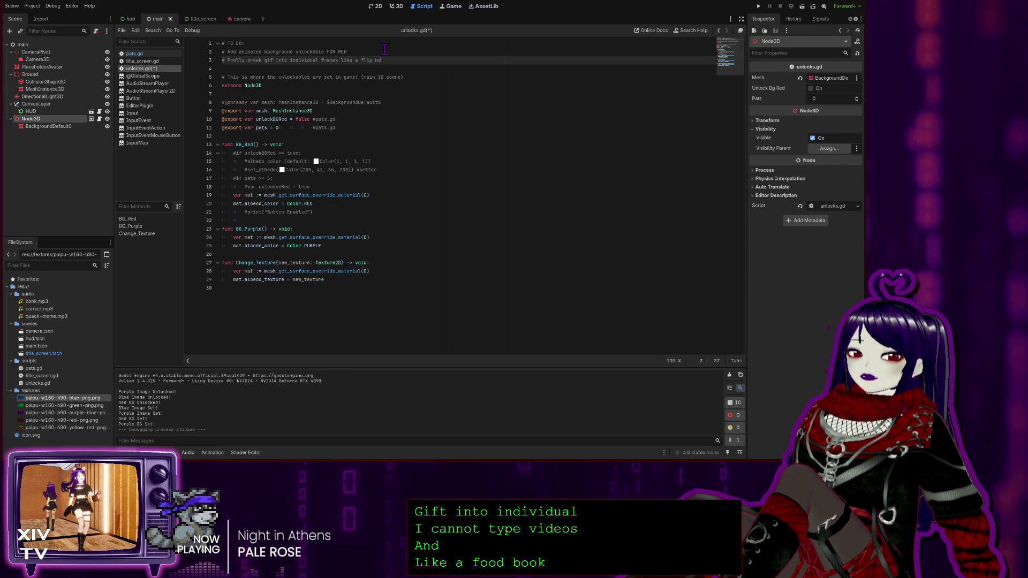
{"action": "key", "text": "Return"}
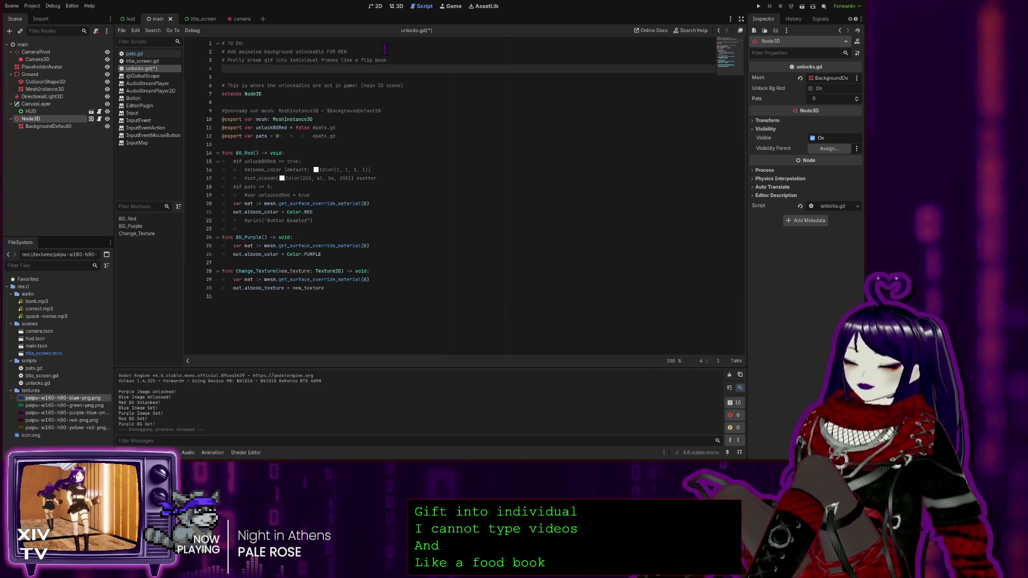
{"action": "key", "text": "BackSpace"}
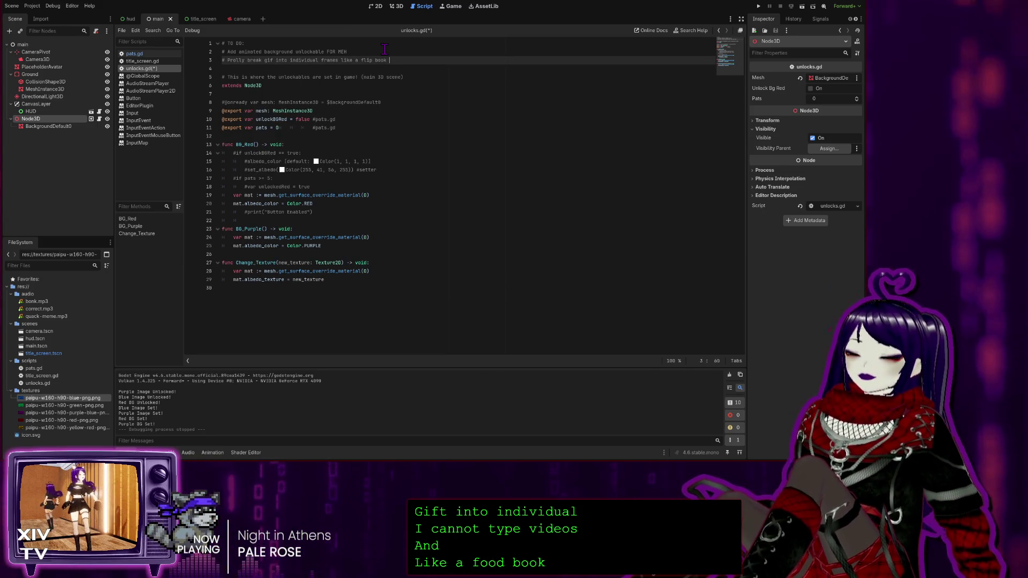
{"action": "type", "text": "ads"}
{"action": "key", "text": "BackSpace"}
{"action": "key", "text": "BackSpace"}
{"action": "key", "text": "BackSpace"}
{"action": "type", "text": "since Godot doesn't"}
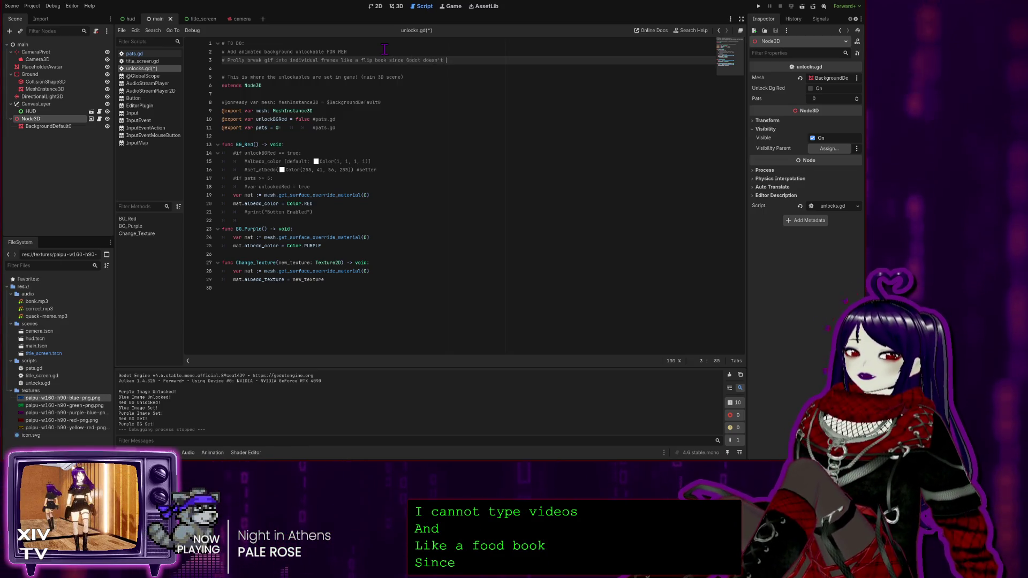
{"action": "type", "text": "support gif"}
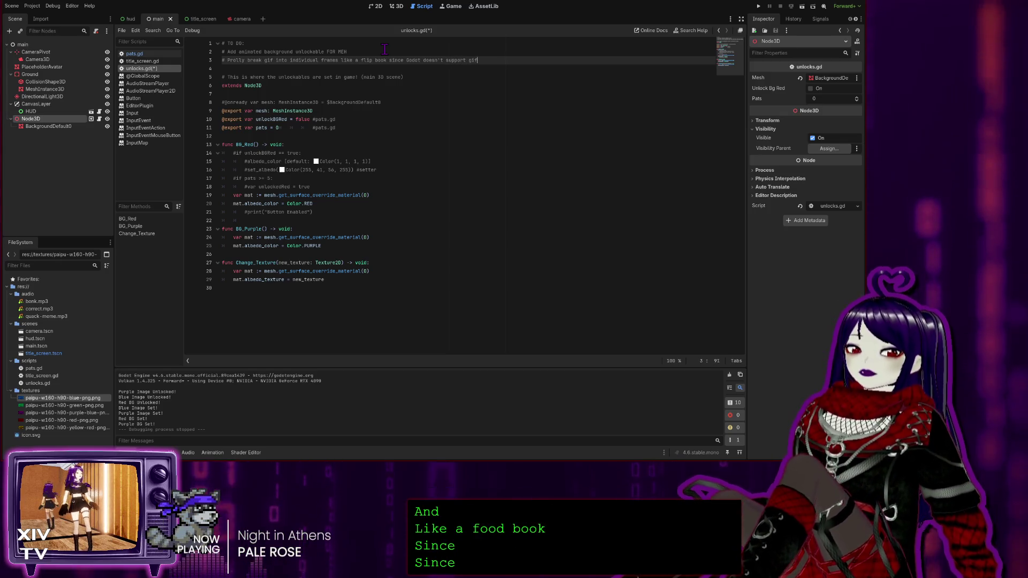
{"action": "type", "text": "s."}
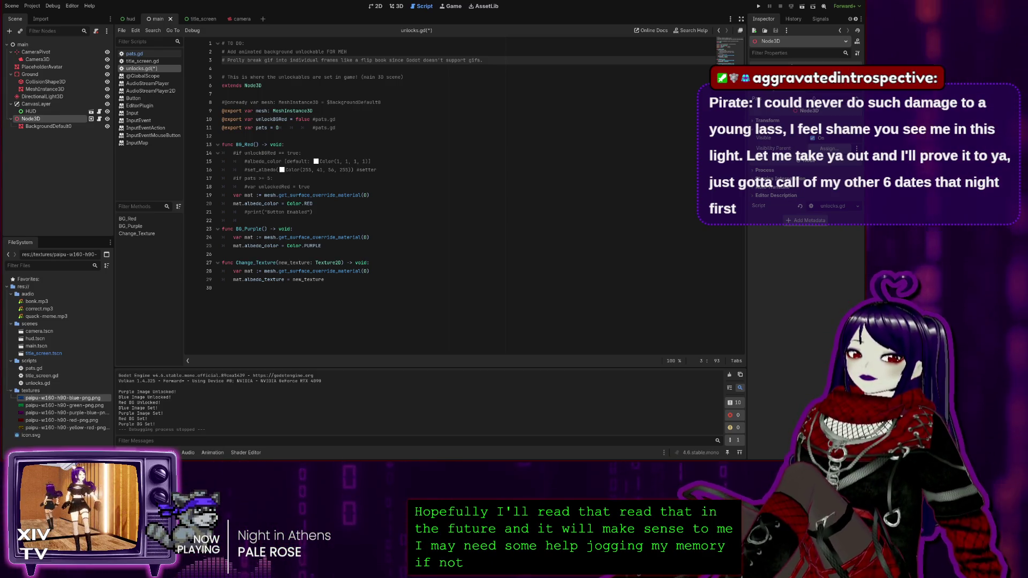
Review the extends and mesh export lines, then save unlocks.gd.
{"action": "left_click", "coordinate": [488, 85]}
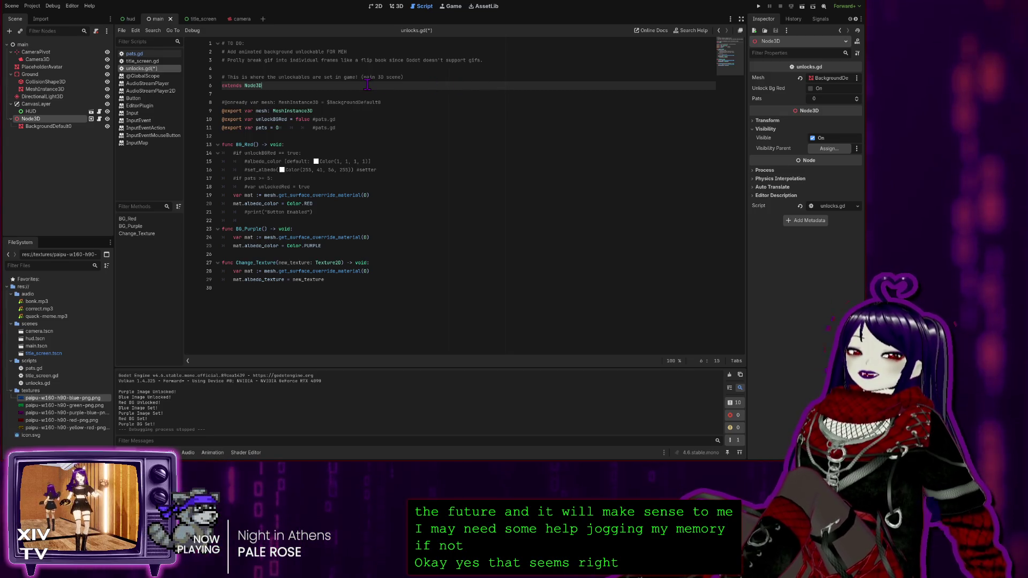
{"action": "left_click_drag", "start_coordinate": [428, 111], "coordinate": [428, 104]}
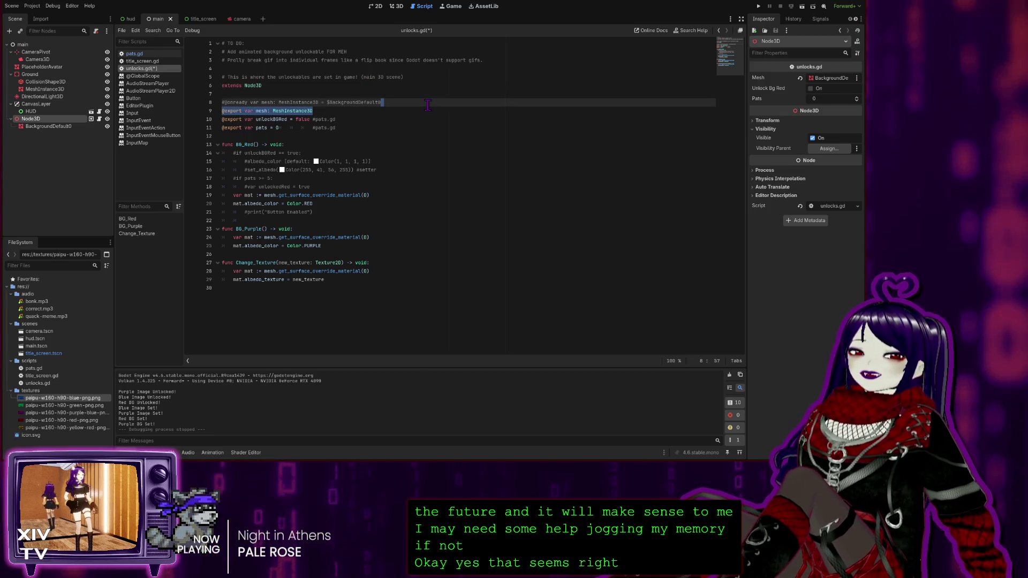
{"action": "left_click", "coordinate": [428, 104]}
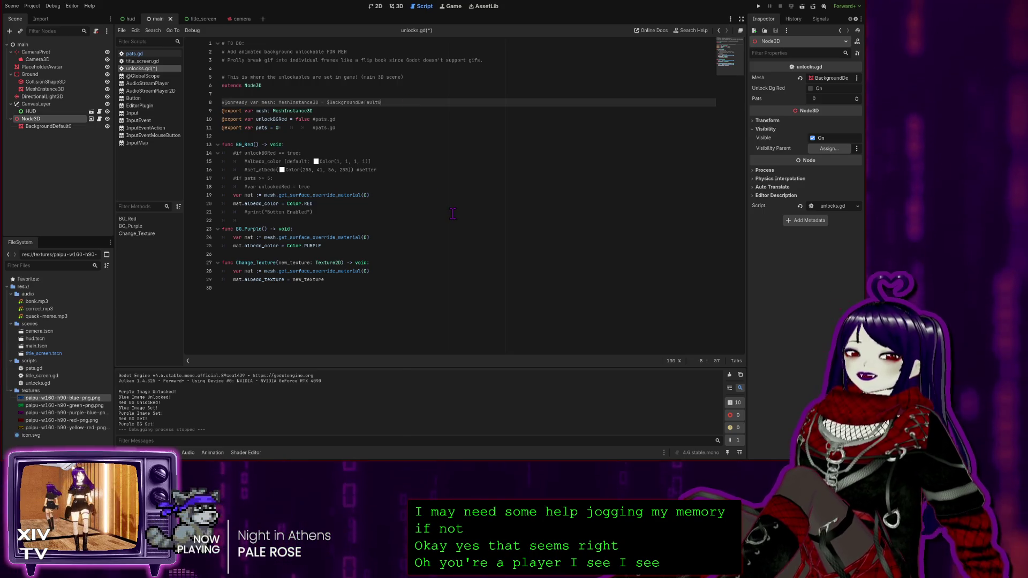
{"action": "key", "text": "ctrl+s"}
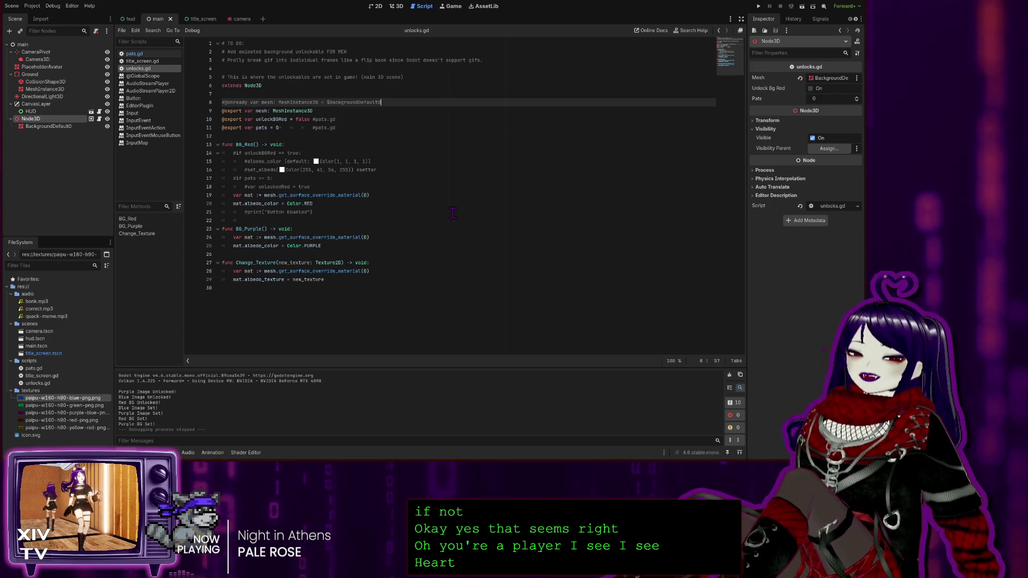
{"action": "left_click", "coordinate": [399, 219]}
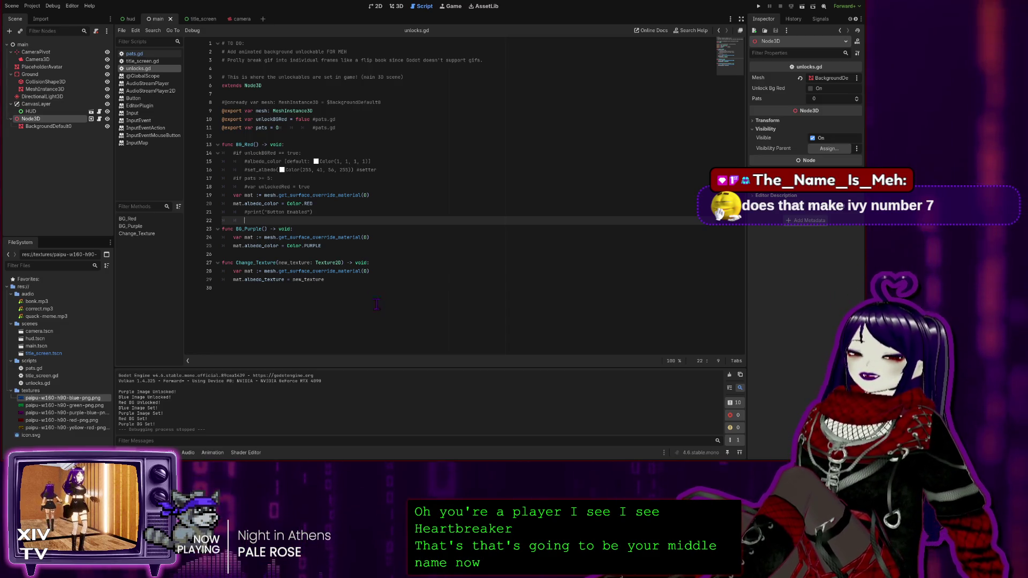
Review Change_Texture and the extends line, glance at the 3D and 2D views, then open pats.gd.
{"action": "left_click", "coordinate": [346, 280]}
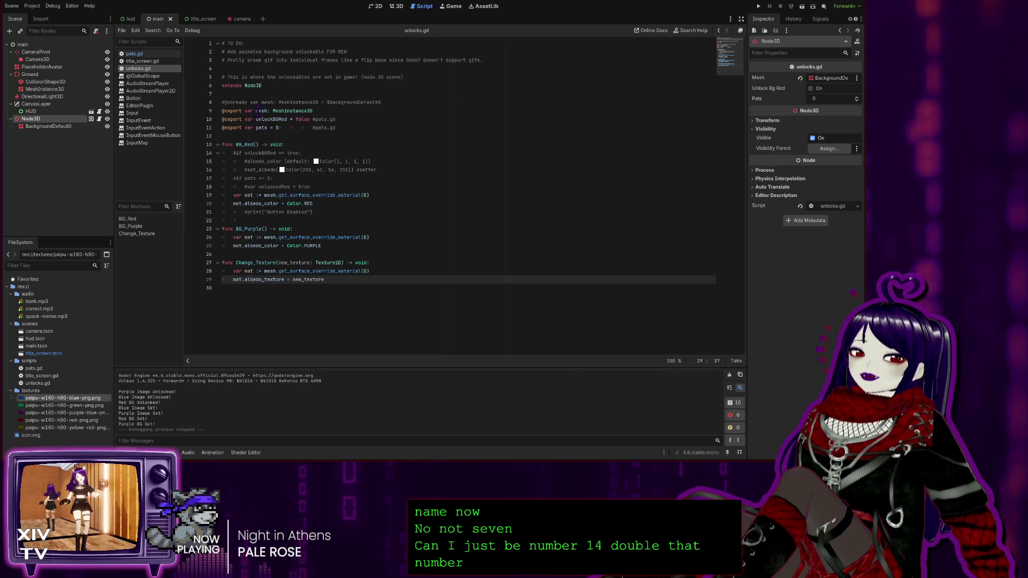
{"action": "left_click", "coordinate": [510, 84]}
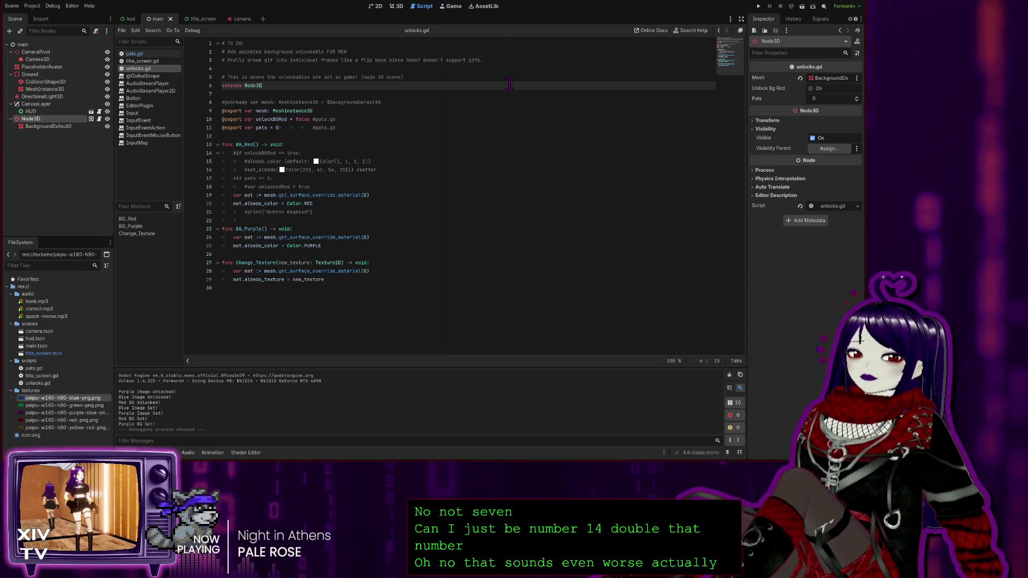
{"action": "left_click", "coordinate": [398, 7]}
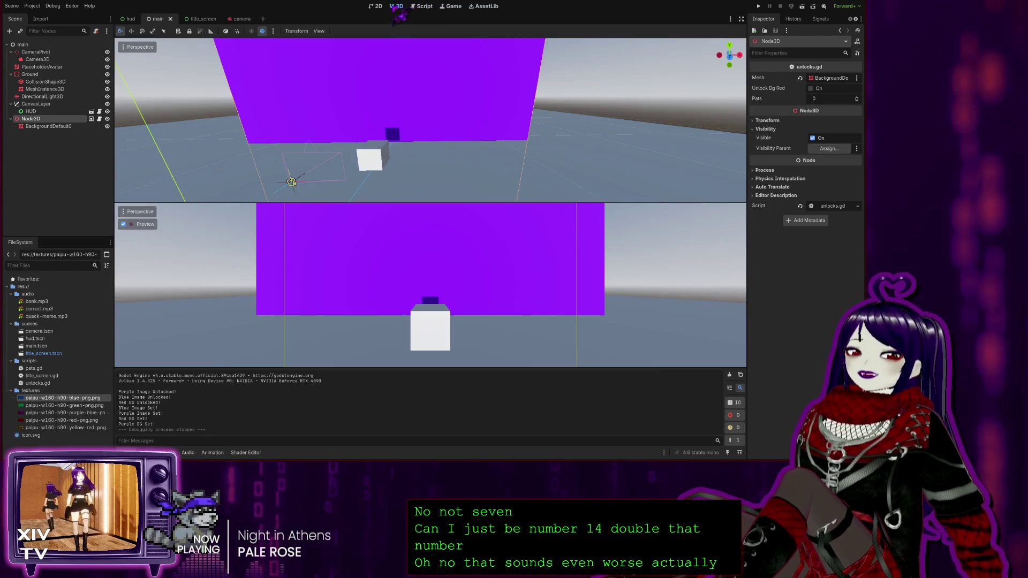
{"action": "left_click", "coordinate": [378, 7]}
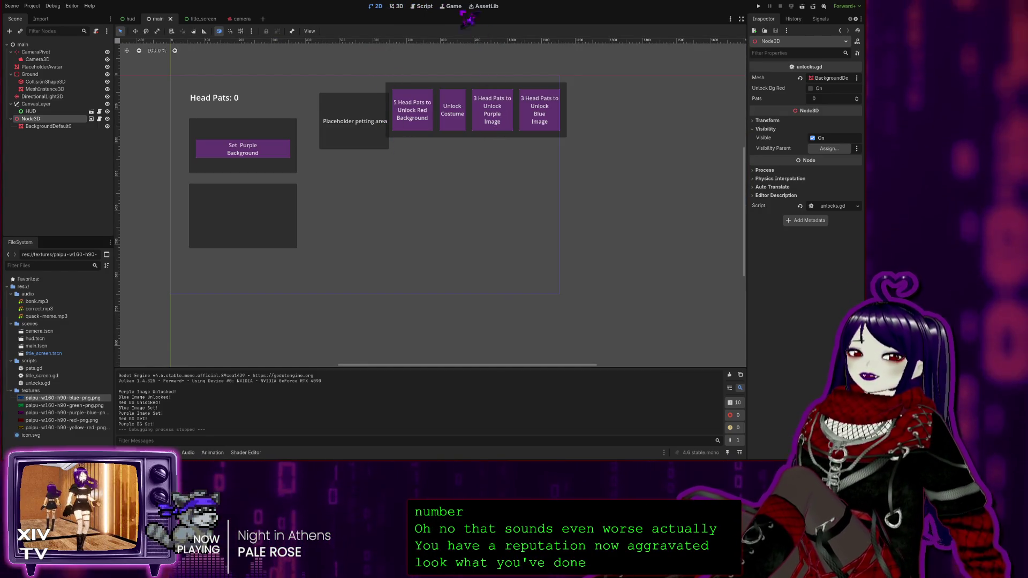
{"action": "left_click", "coordinate": [424, 6]}
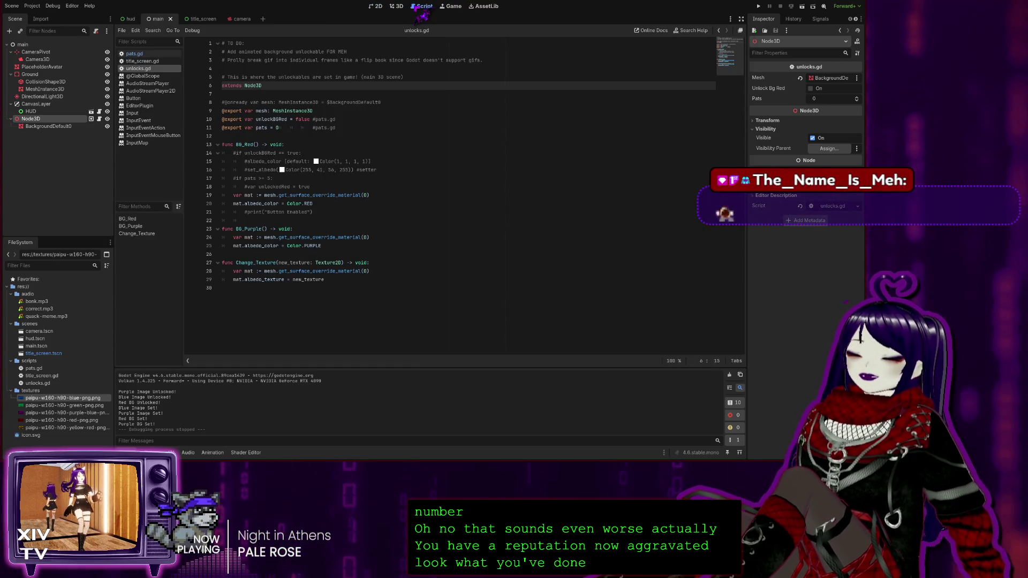
{"action": "left_click", "coordinate": [140, 54]}
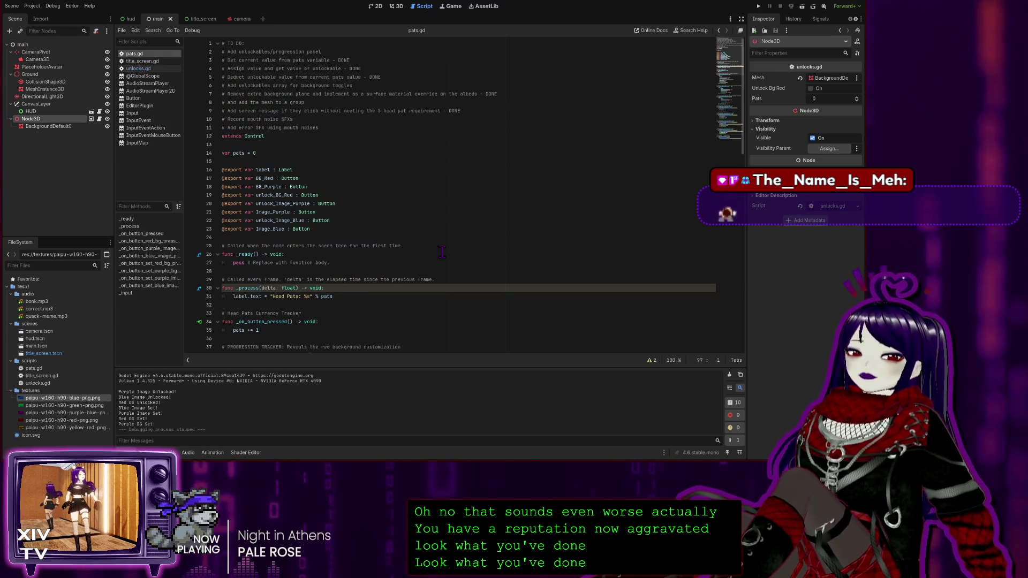
{"action": "scroll", "coordinate": [443, 252], "scroll_direction": "down", "scroll_amount": 20}
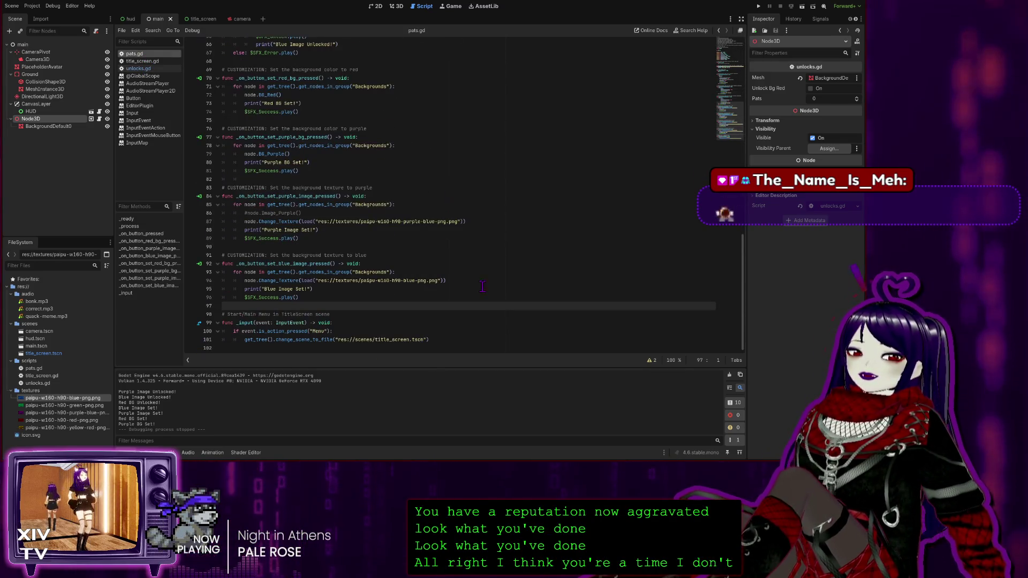
{"action": "left_click", "coordinate": [380, 330]}
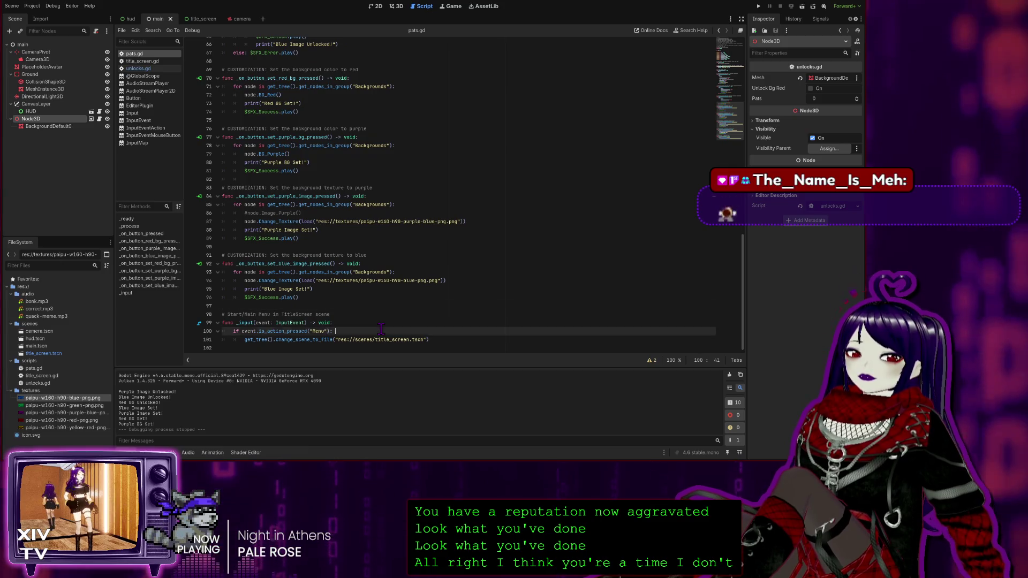
{"action": "left_click", "coordinate": [390, 253]}
{"action": "scroll", "coordinate": [512, 288], "scroll_direction": "up", "scroll_amount": 5}
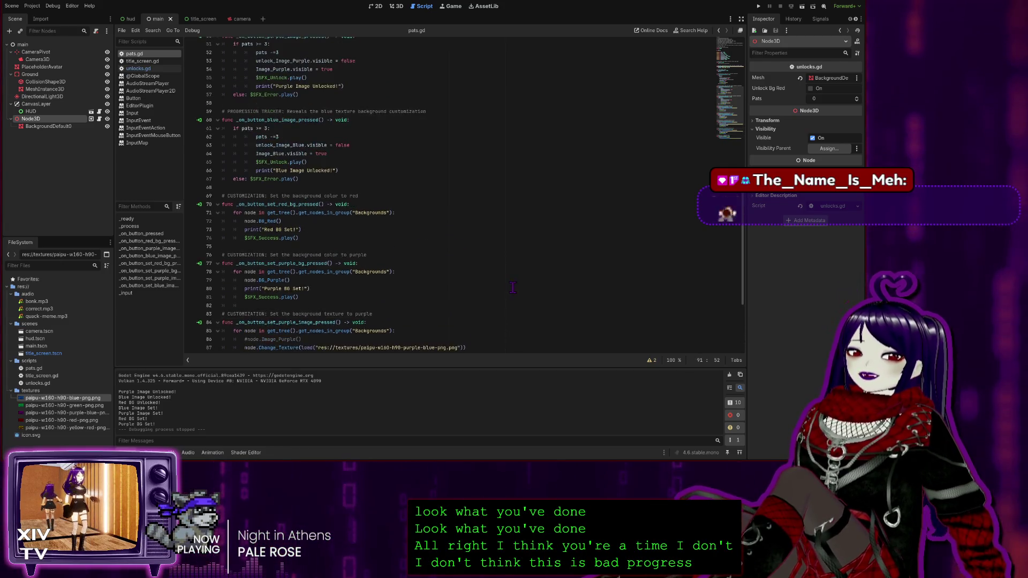
{"action": "scroll", "coordinate": [513, 287], "scroll_direction": "up", "scroll_amount": 17}
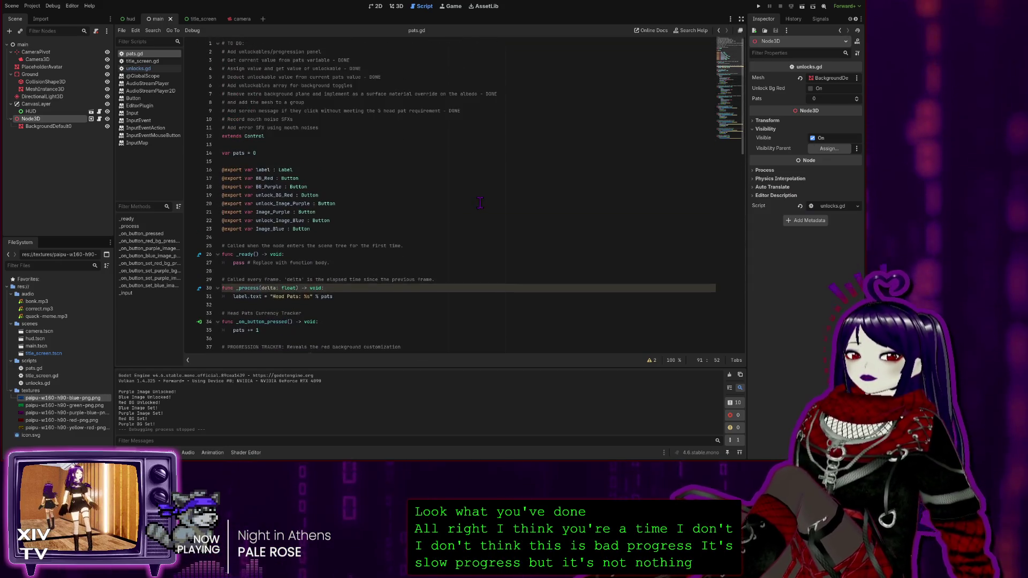
{"action": "scroll", "coordinate": [480, 203], "scroll_direction": "down", "scroll_amount": 10}
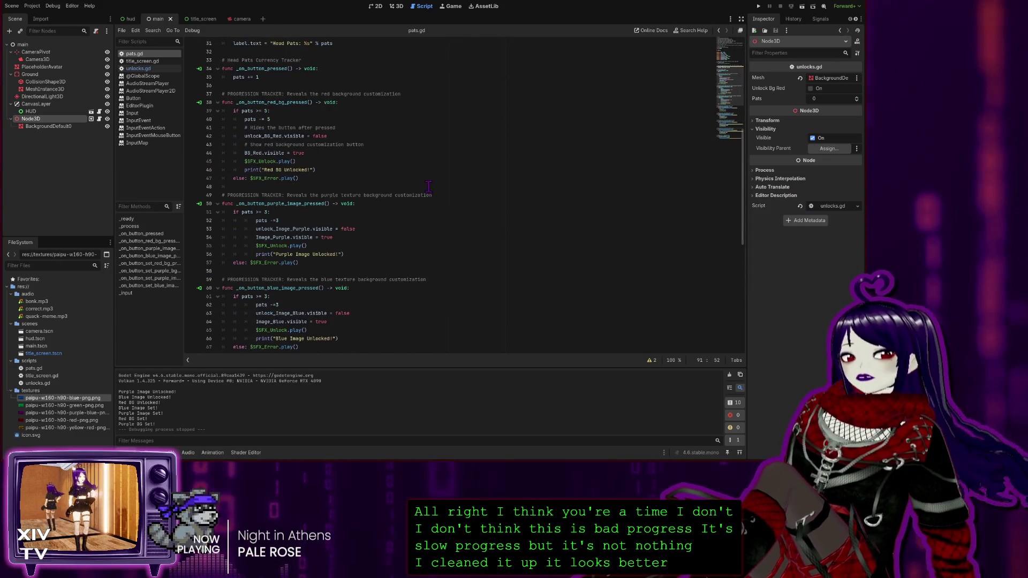
{"action": "scroll", "coordinate": [429, 186], "scroll_direction": "up", "scroll_amount": 7}
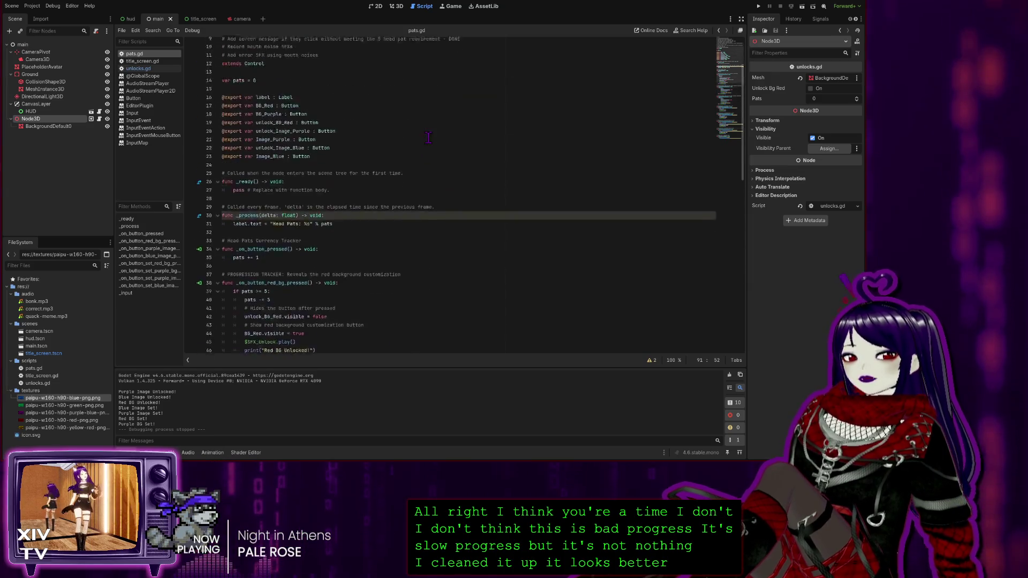
{"action": "scroll", "coordinate": [428, 137], "scroll_direction": "up", "scroll_amount": 3}
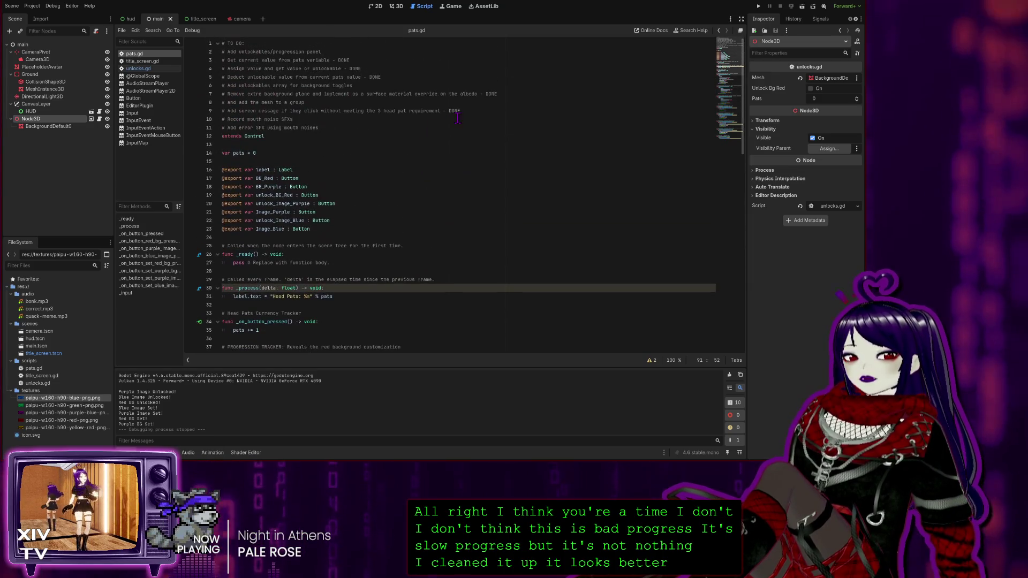
{"action": "left_click", "coordinate": [323, 129]}
{"action": "left_click", "coordinate": [323, 102]}
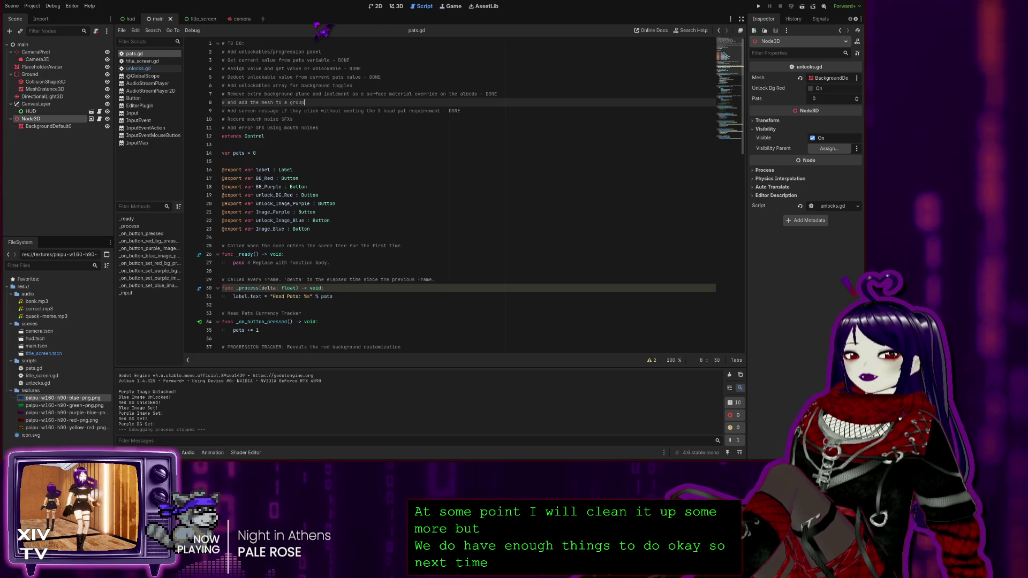
Open title_screen.gd and go to the line setting StartButton's text to 'Continue'.
{"action": "left_click", "coordinate": [143, 61]}
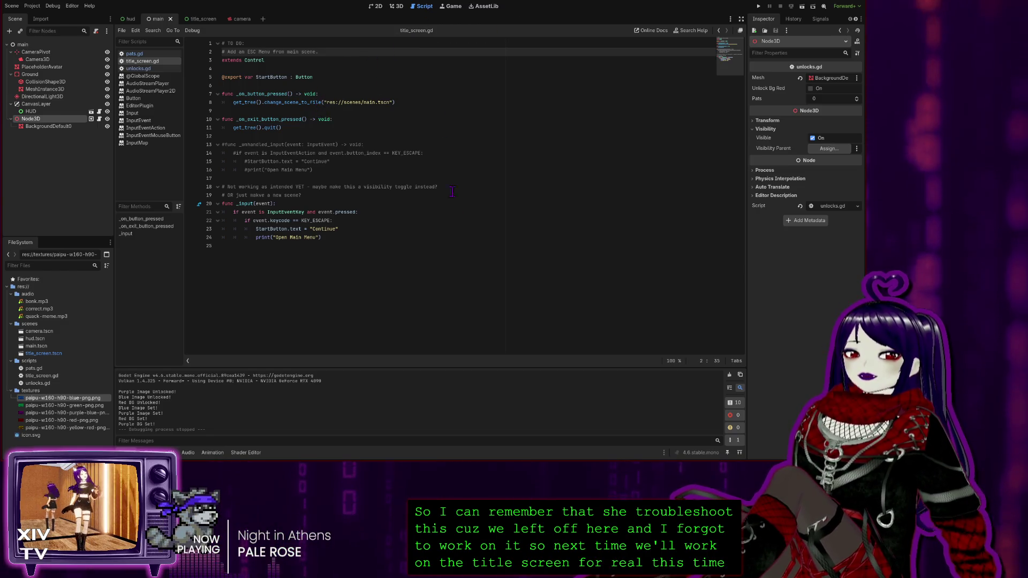
{"action": "left_click", "coordinate": [375, 229]}
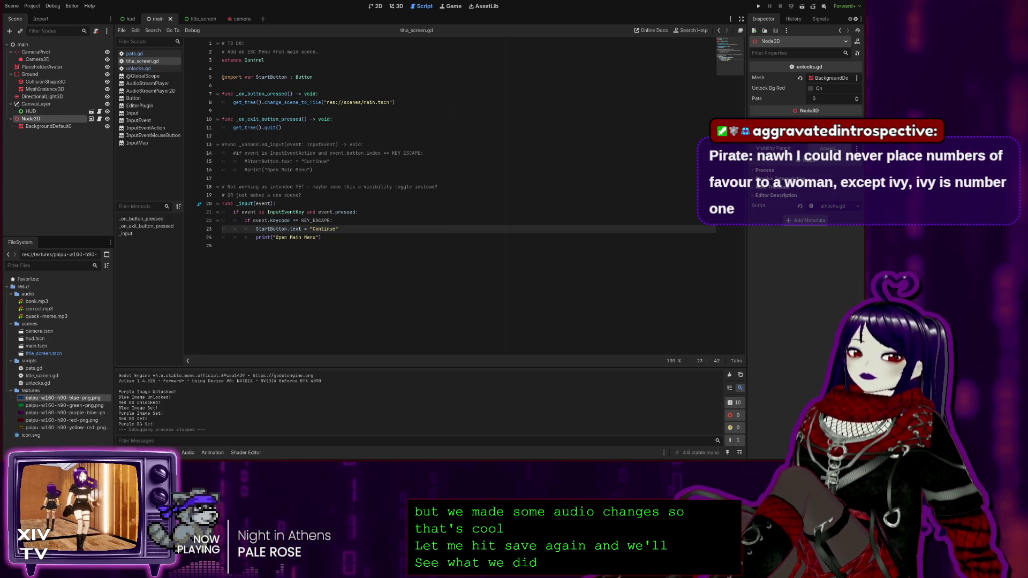
Switch to GitHub Desktop to review the 16 changed ClickerGame files.
{"action": "key", "text": "alt+Tab"}
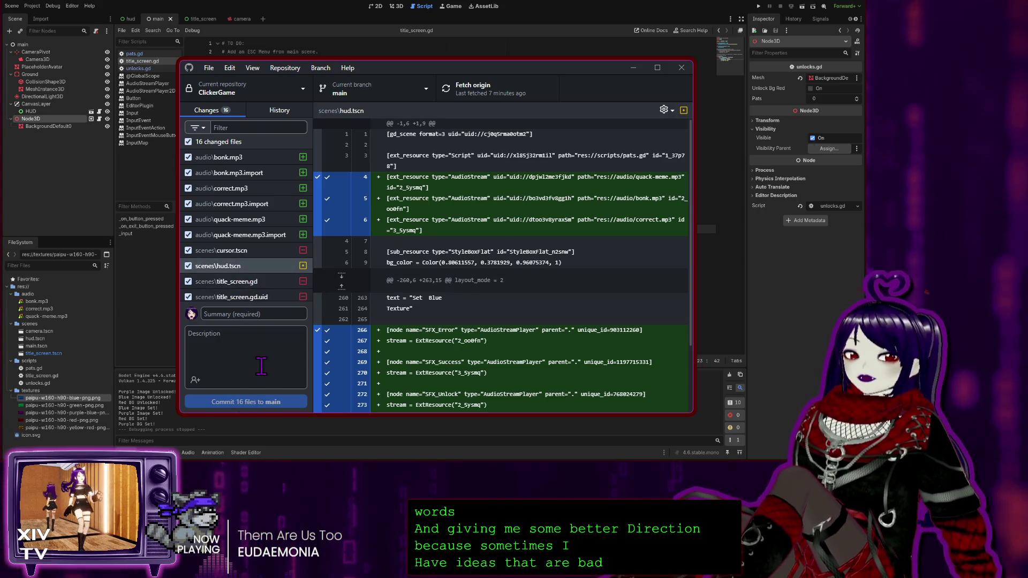
Write the commit summary 'Added button feedback SFXs and cleaned up code/comments', then move to Description.
{"action": "left_click", "coordinate": [249, 314]}
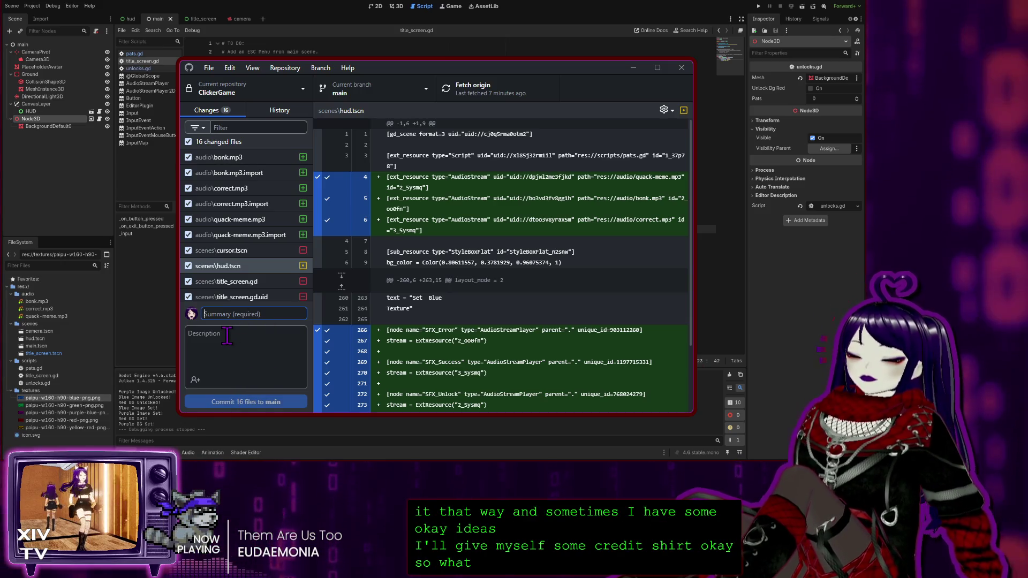
{"action": "type", "text": "Added "}
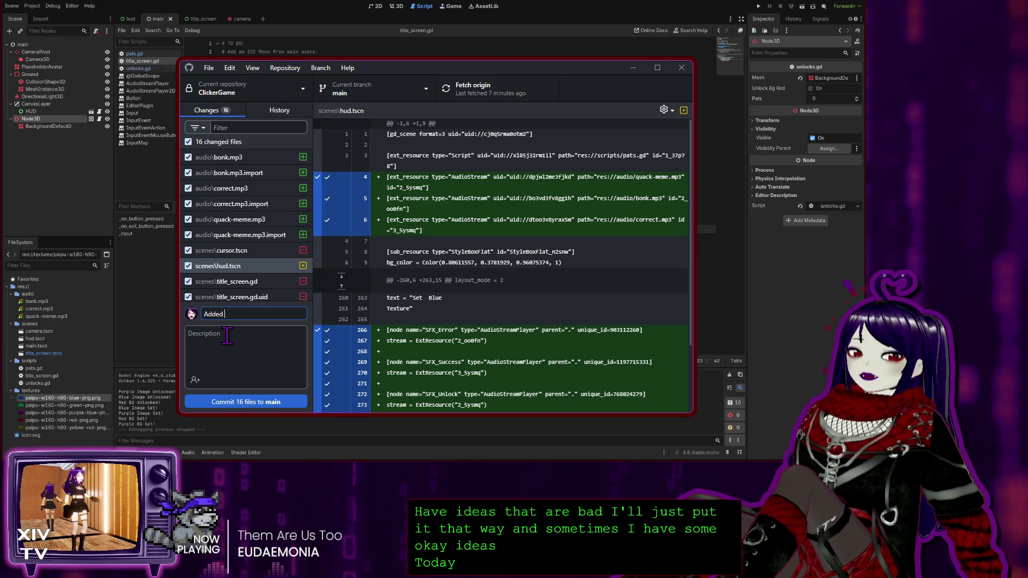
{"action": "type", "text": "SFS"}
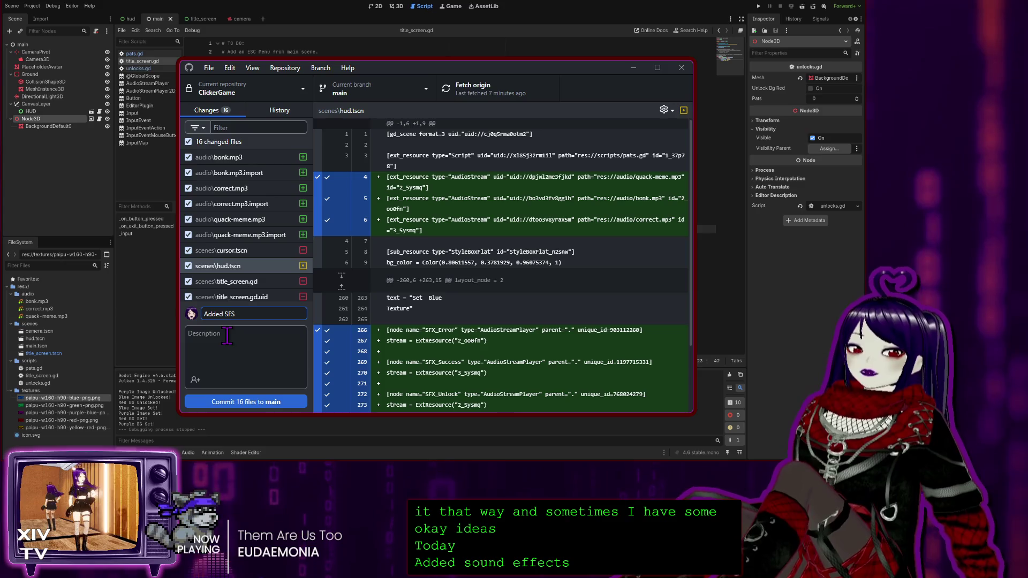
{"action": "key", "text": "BackSpace"}
{"action": "type", "text": "Xs "}
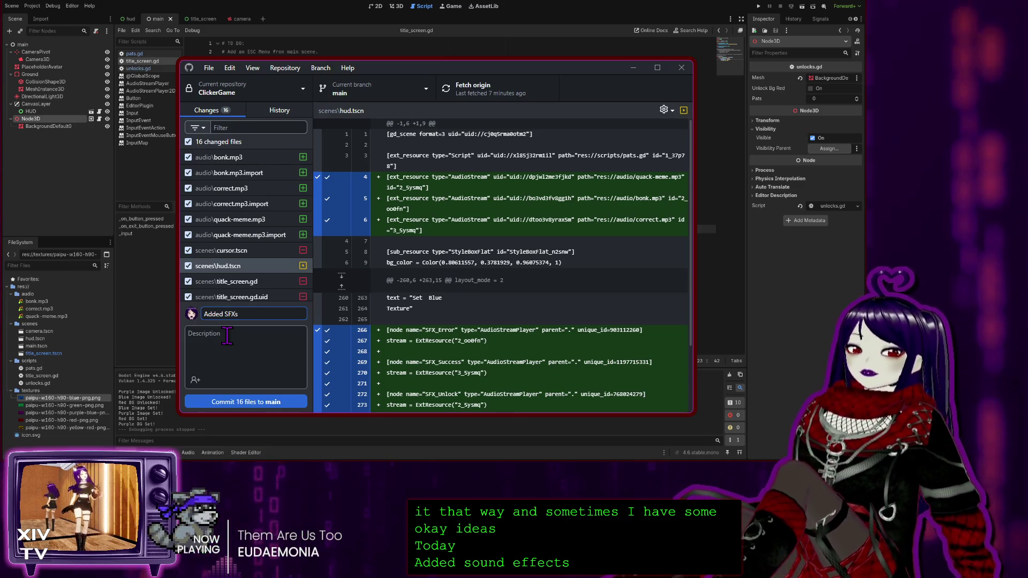
{"action": "type", "text": "b"}
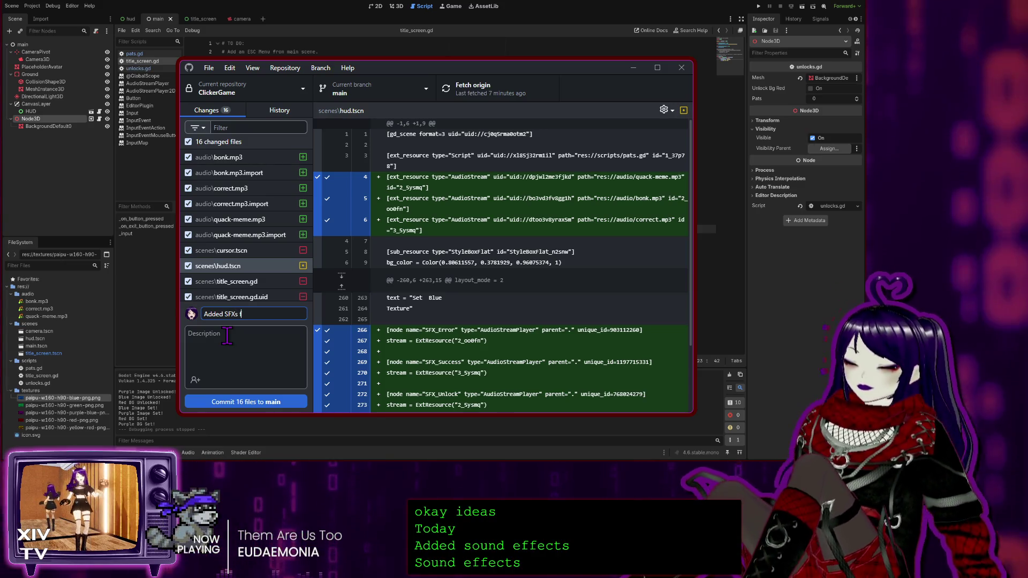
{"action": "key", "text": "BackSpace"}
{"action": "key", "text": "BackSpace"}
{"action": "key", "text": "BackSpace"}
{"action": "type", "text": "b"}
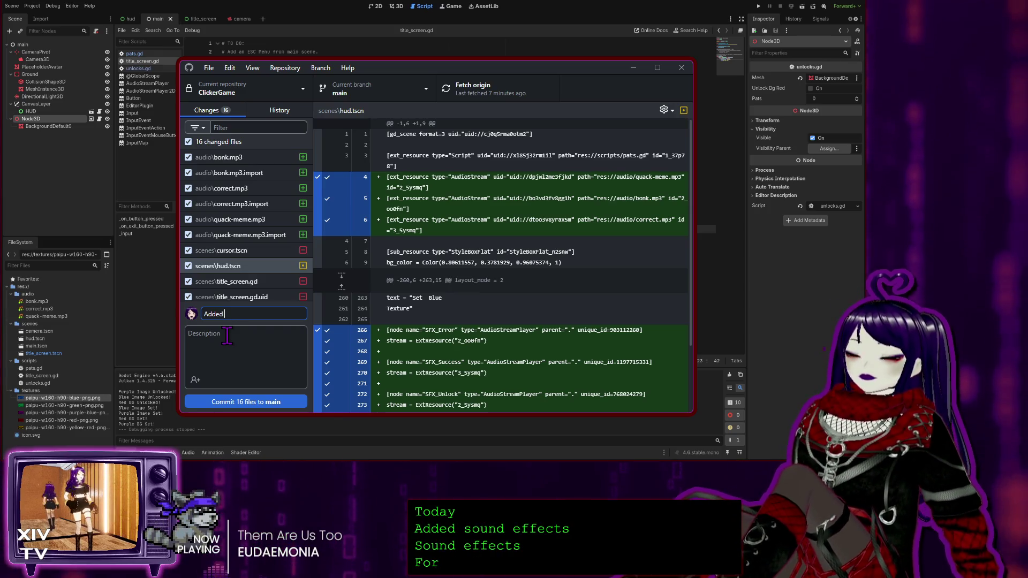
{"action": "type", "text": "utton fe"}
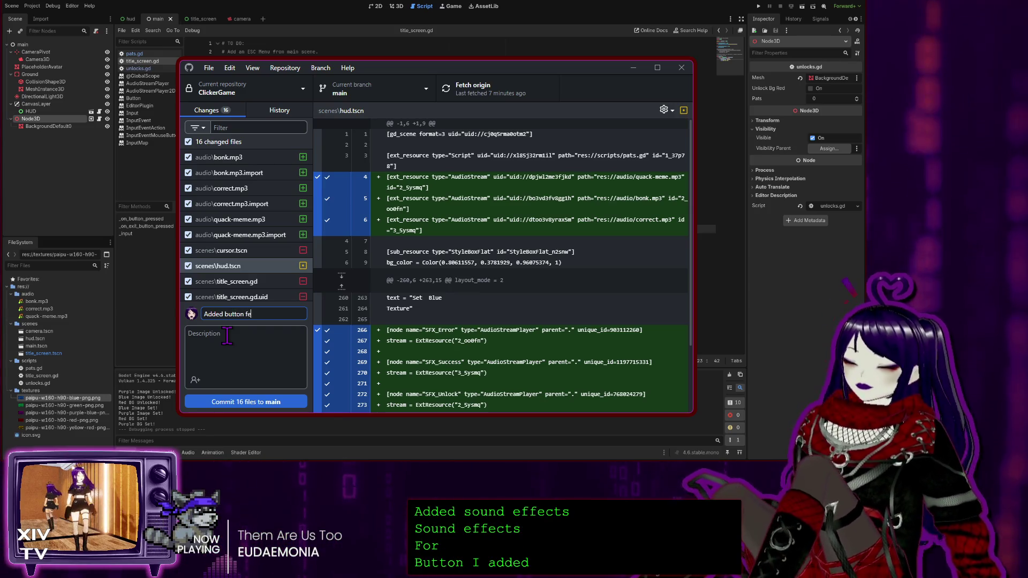
{"action": "type", "text": "edback SFXs"}
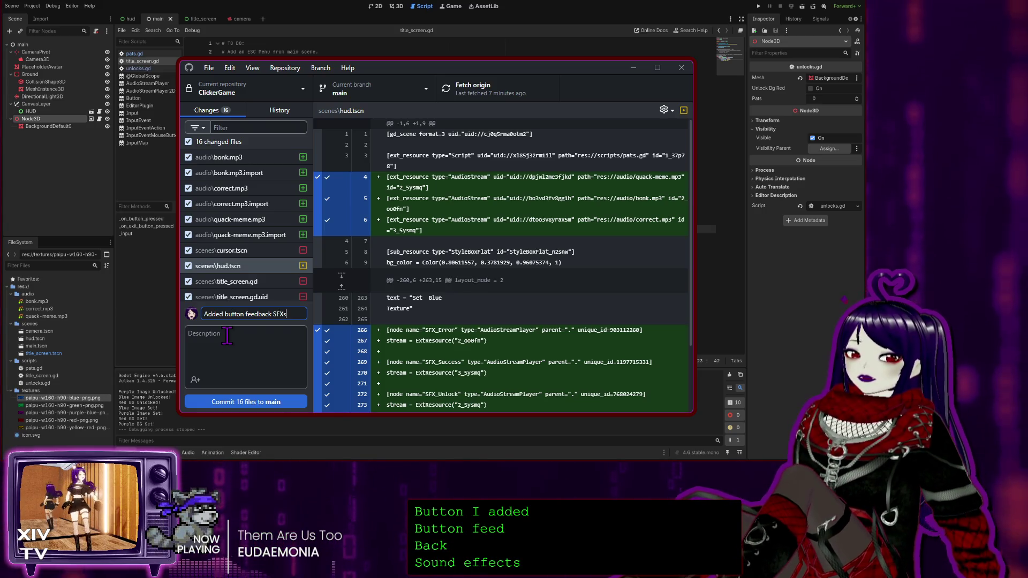
{"action": "type", "text": " and clean"}
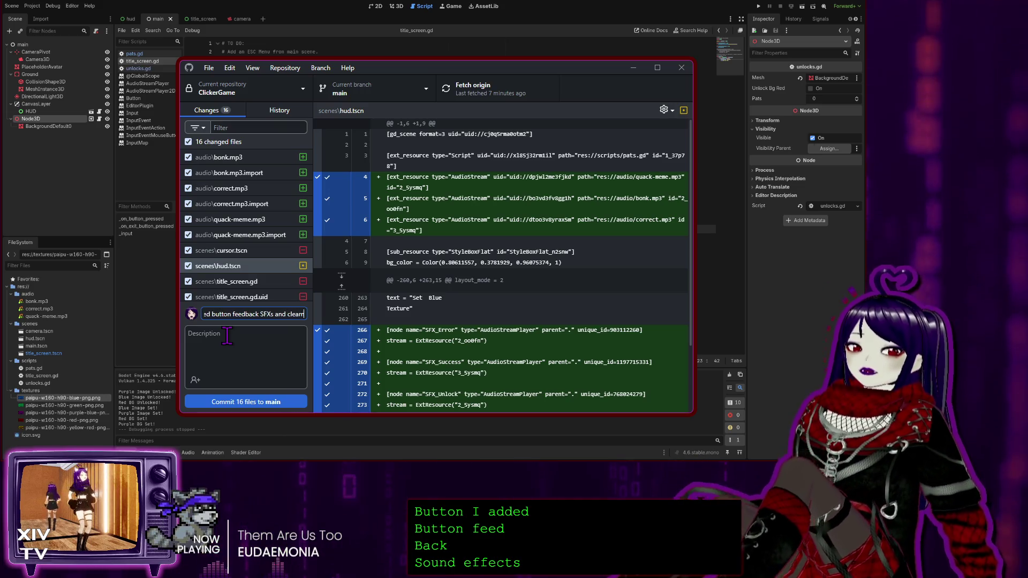
{"action": "type", "text": "ed"}
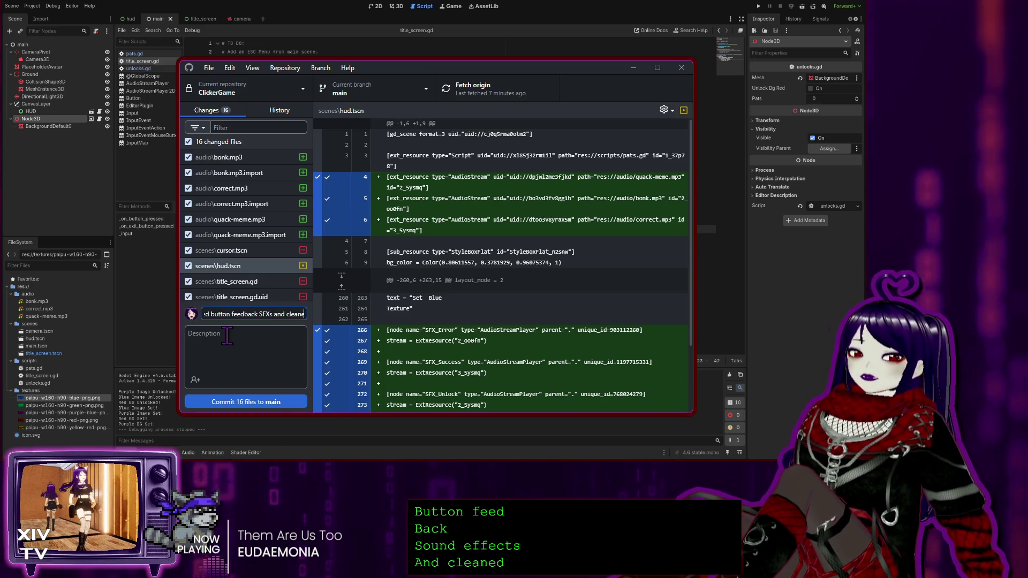
{"action": "type", "text": " up"}
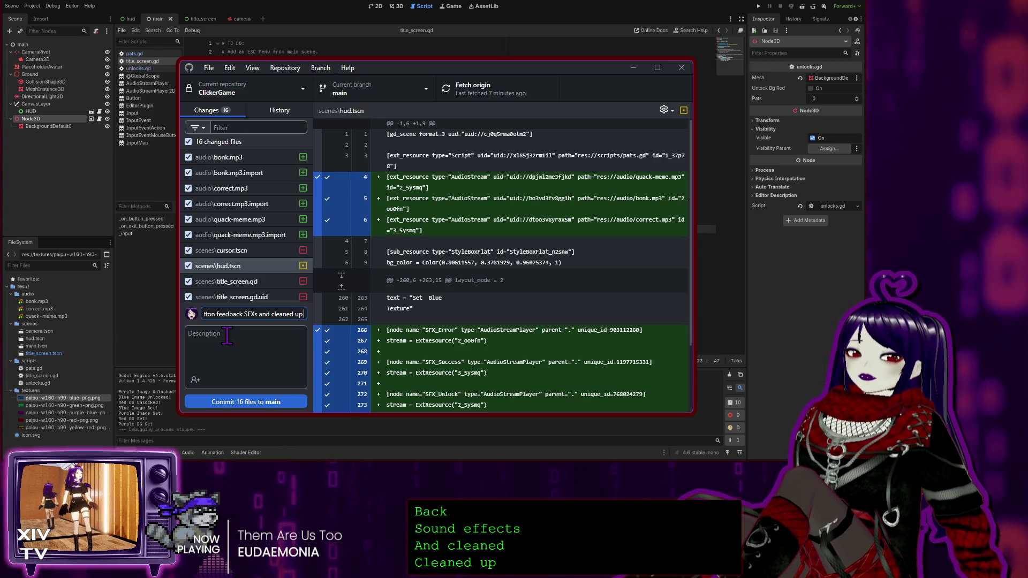
{"action": "type", "text": " code"}
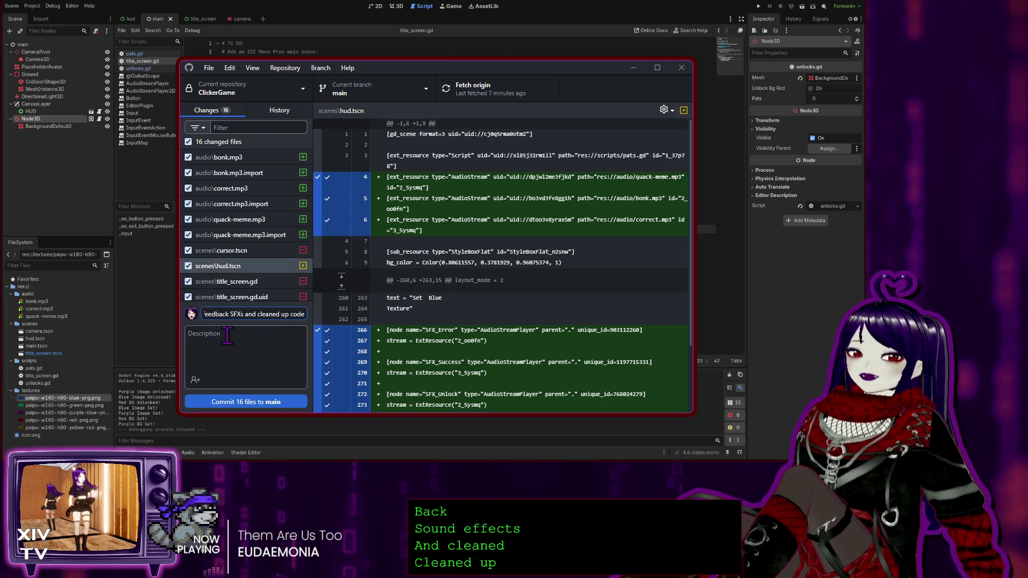
{"action": "type", "text": "/comments"}
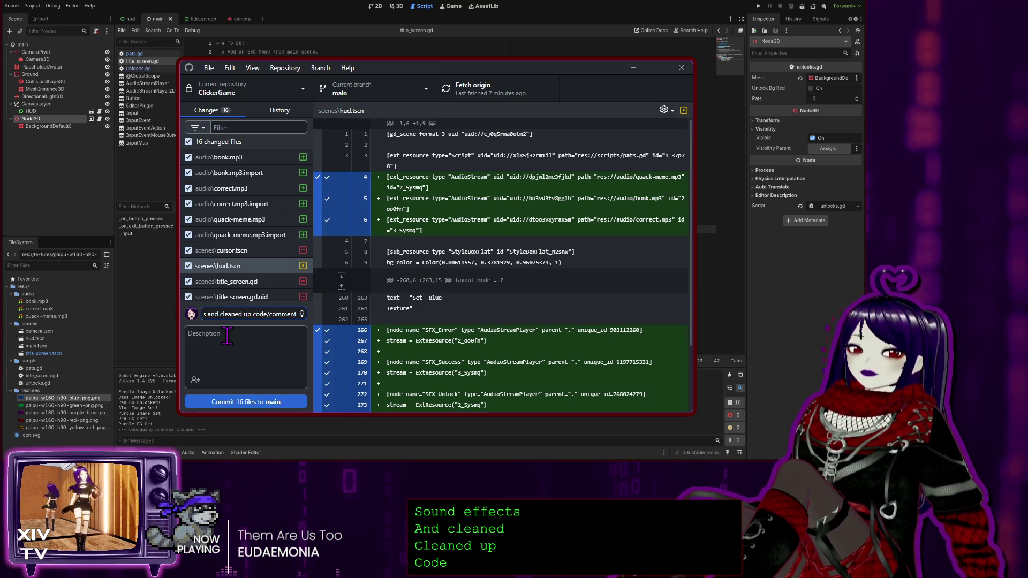
{"action": "key", "text": "Tab"}
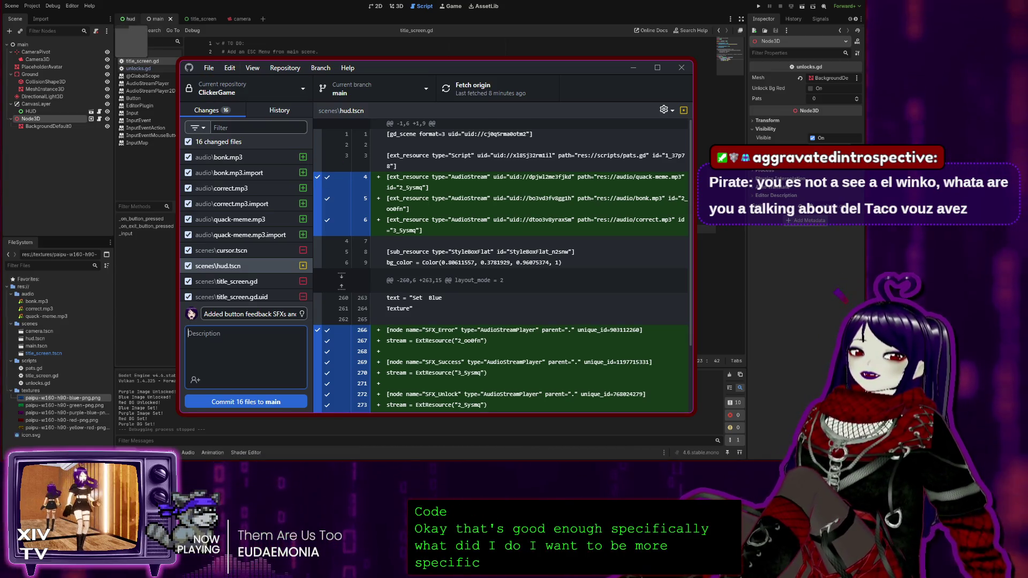
Check the hud scene's changes in Godot, then return to the commit Description box.
{"action": "left_click", "coordinate": [129, 19]}
{"action": "scroll", "coordinate": [53, 156], "scroll_direction": "down", "scroll_amount": 5}
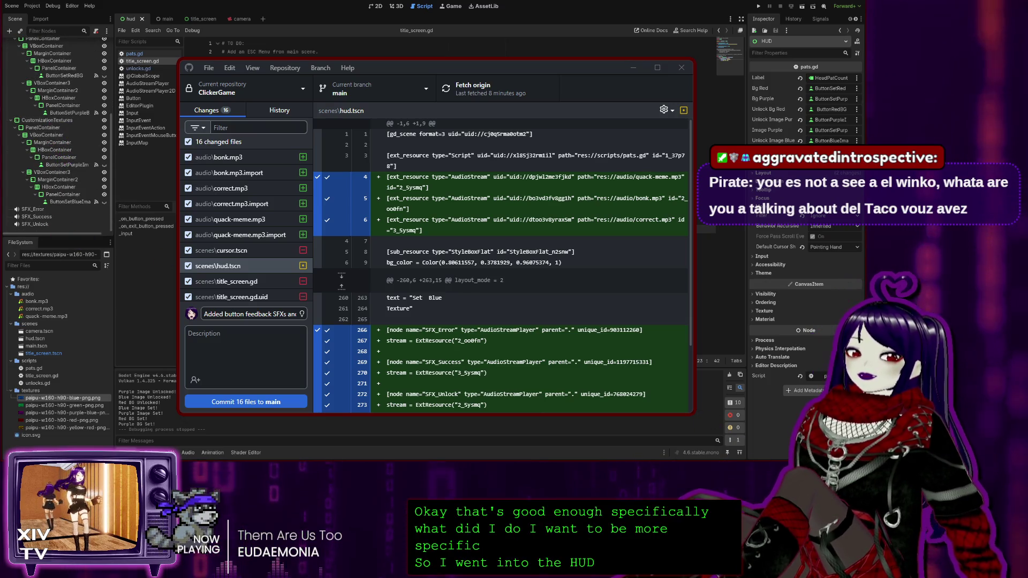
{"action": "left_click", "coordinate": [188, 334]}
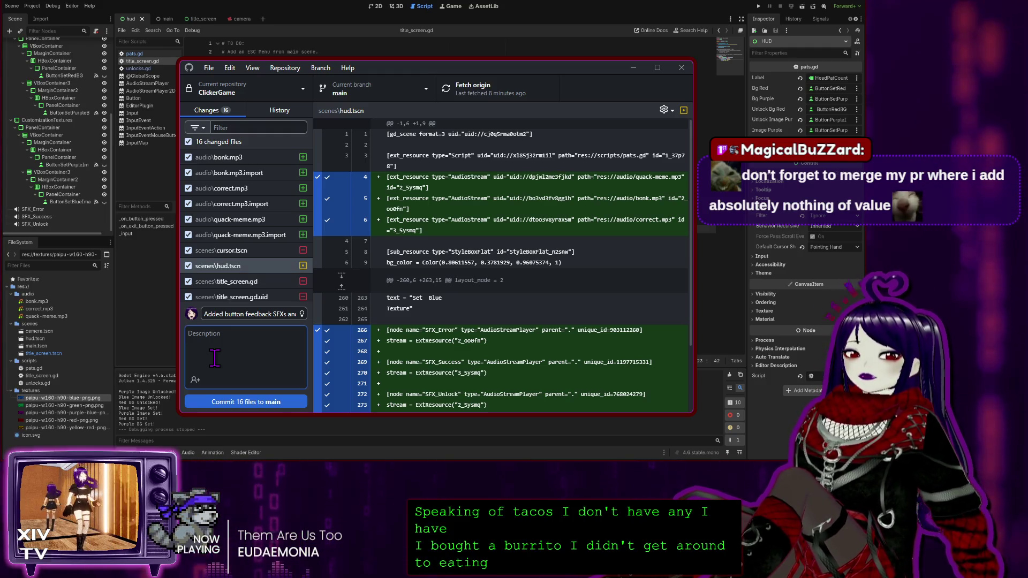
{"action": "left_click", "coordinate": [214, 358]}
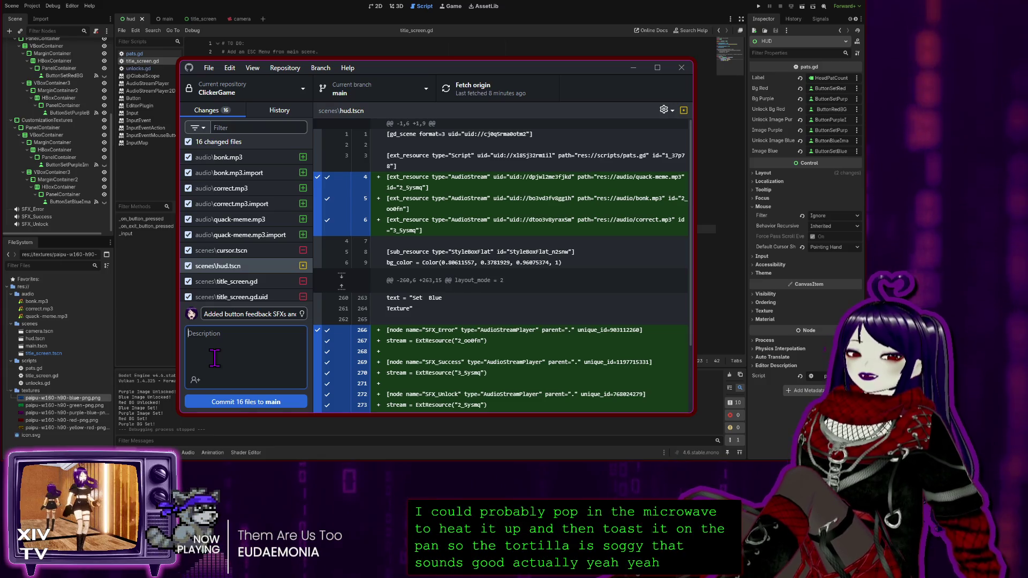
{"action": "left_click", "coordinate": [214, 358]}
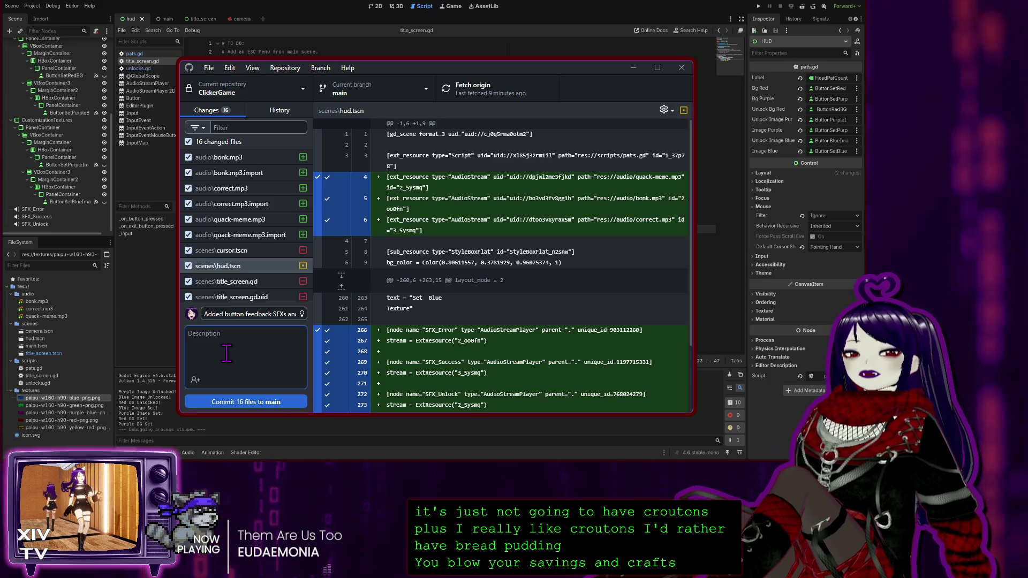
{"action": "left_click", "coordinate": [226, 354]}
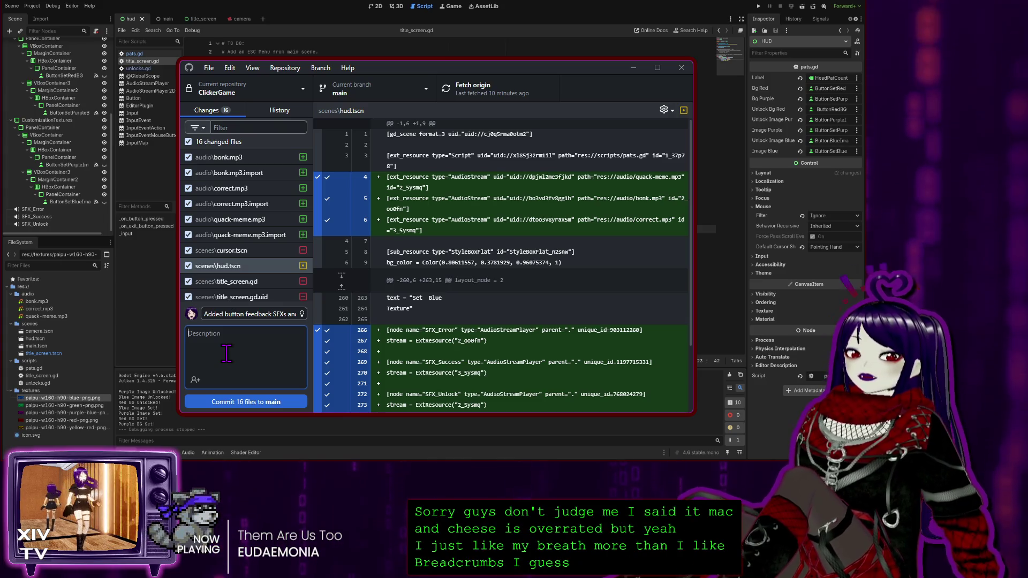
{"action": "left_click", "coordinate": [226, 353]}
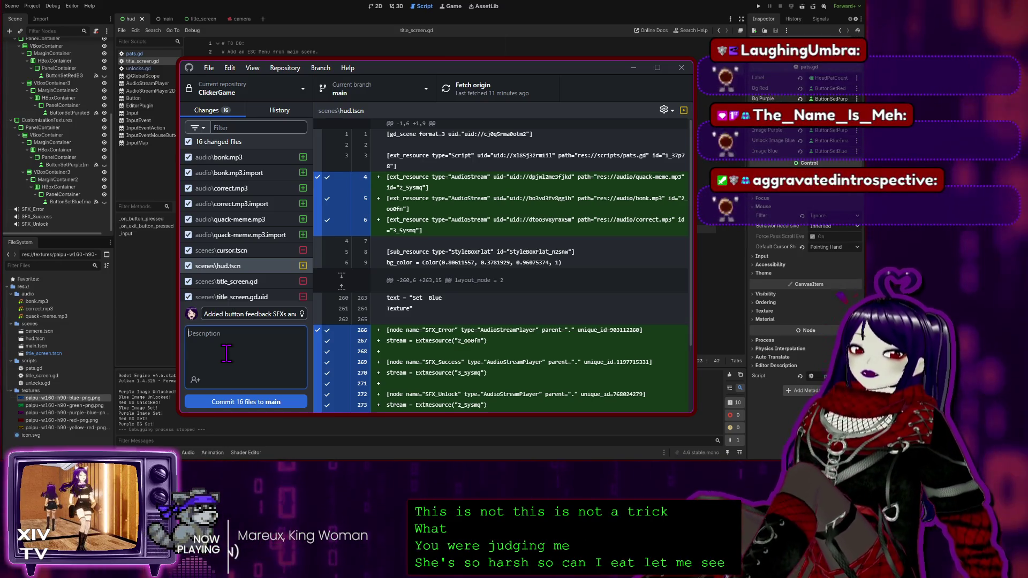
{"action": "type", "text": "Added "}
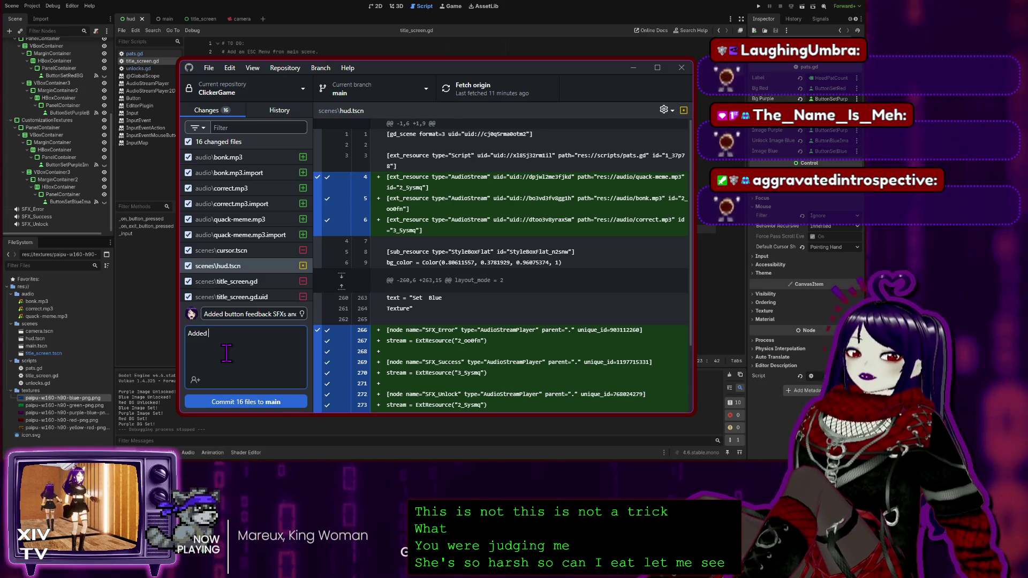
{"action": "type", "text": "S"}
Correct the typo so the description reads 'Added SFXs for error, success, and unlock buttons.'.
{"action": "key", "text": "BackSpace"}
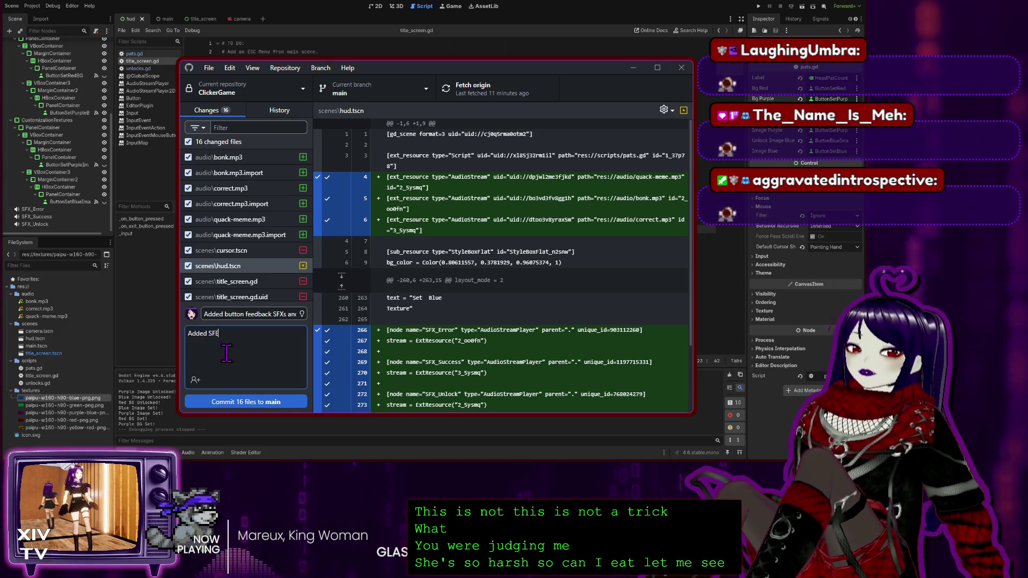
{"action": "type", "text": "FXs f"}
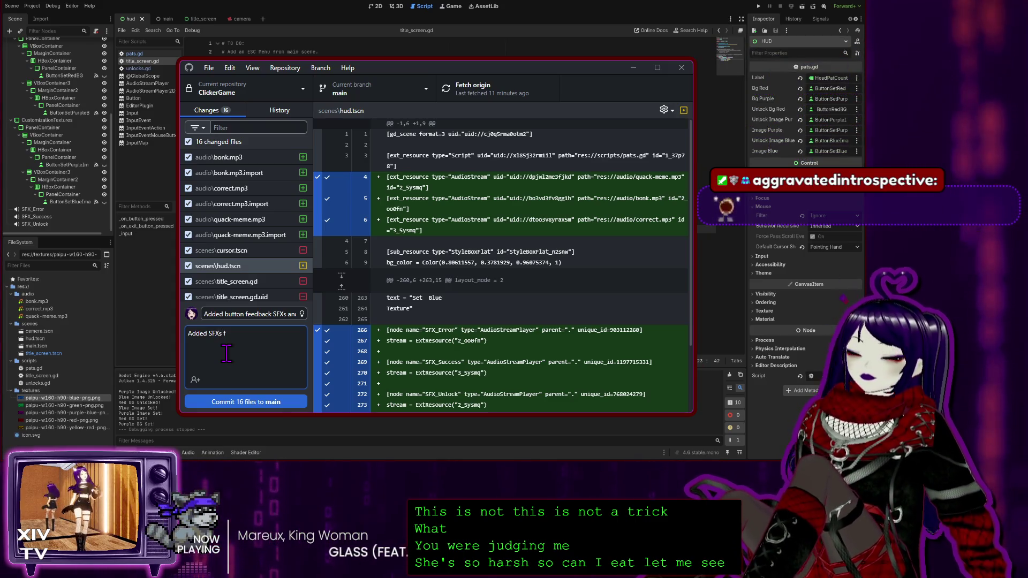
{"action": "type", "text": "or error"}
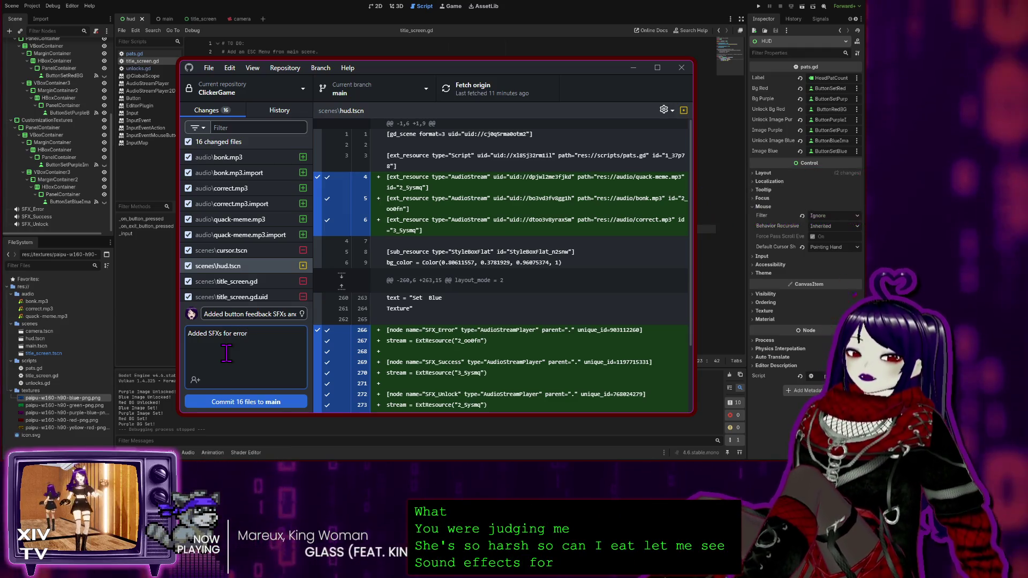
{"action": "type", "text": ", s"}
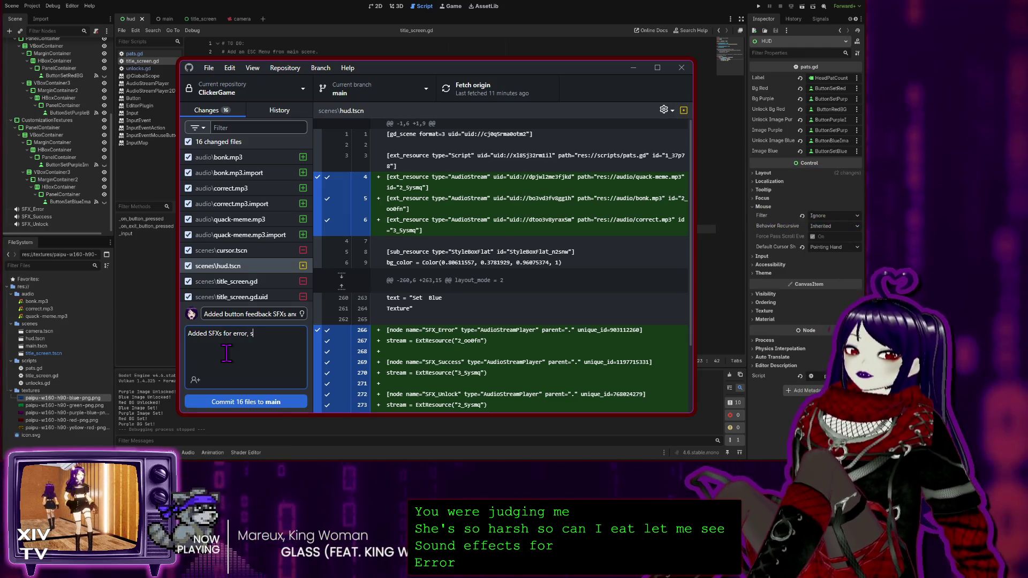
{"action": "type", "text": "ucc"}
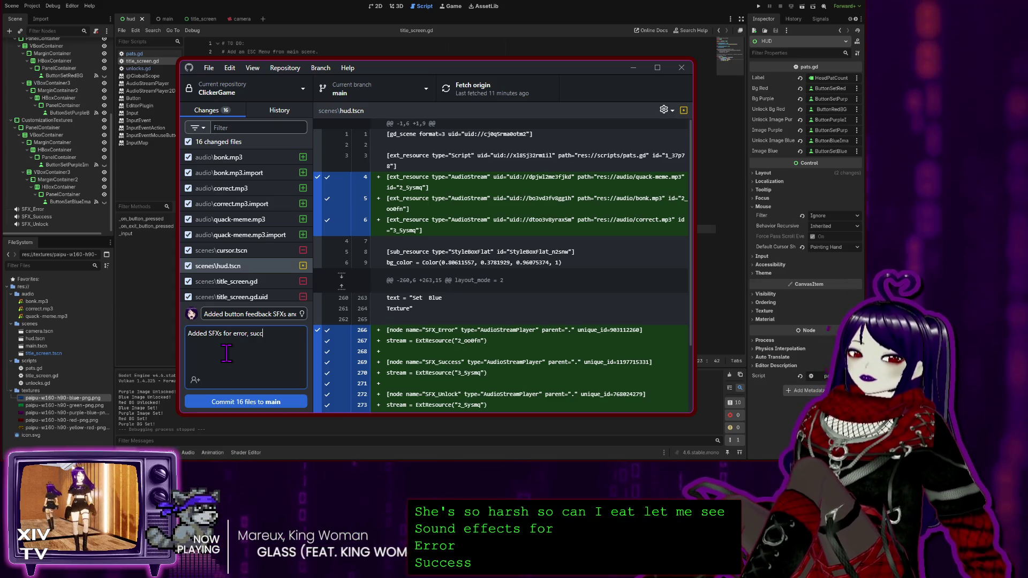
{"action": "type", "text": "ess, and un"}
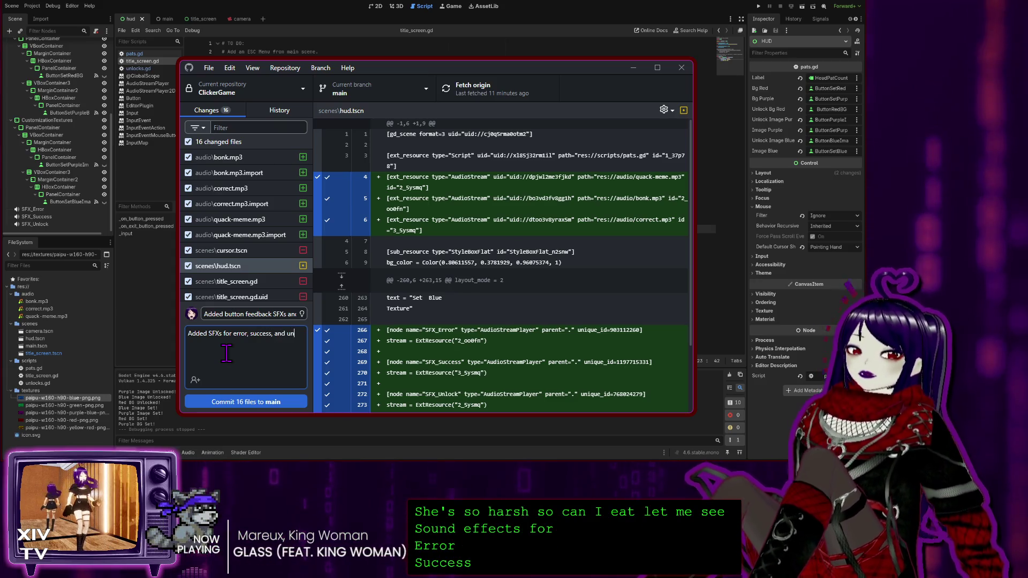
{"action": "type", "text": "lock b"}
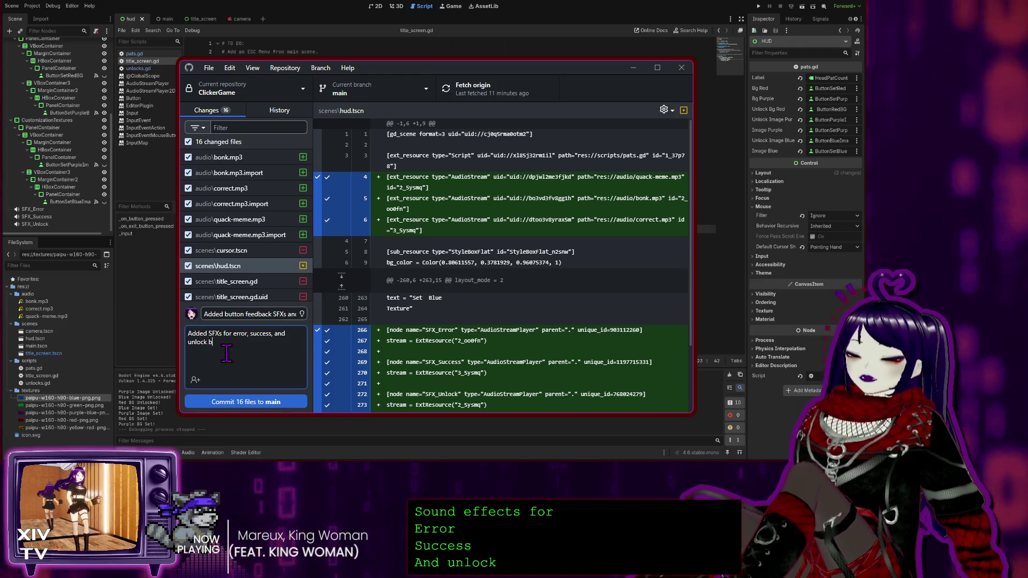
{"action": "type", "text": "uttons."}
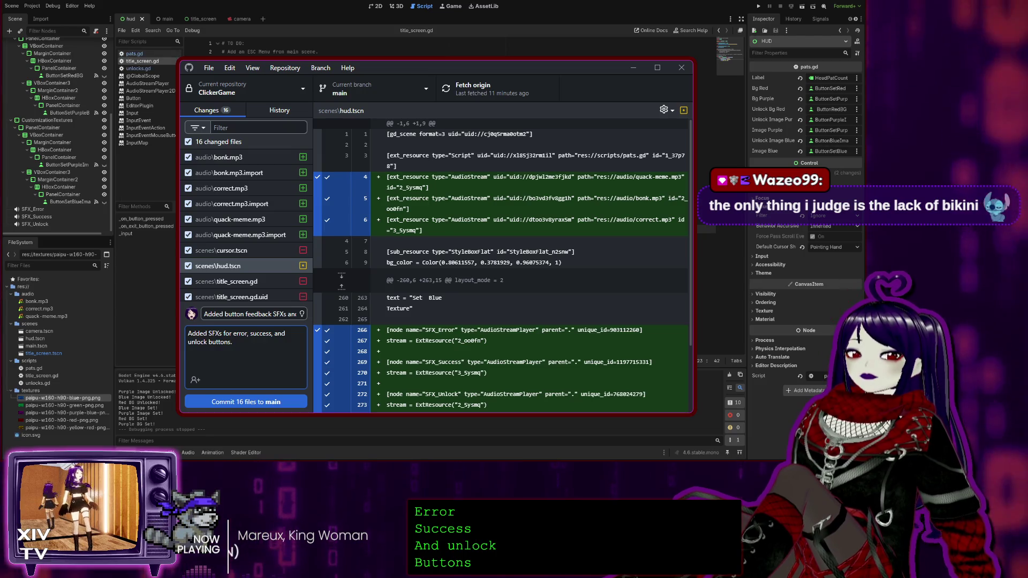
Review pats.gd and unlocks.gd in Godot to recall the code changes.
{"action": "left_click", "coordinate": [134, 53]}
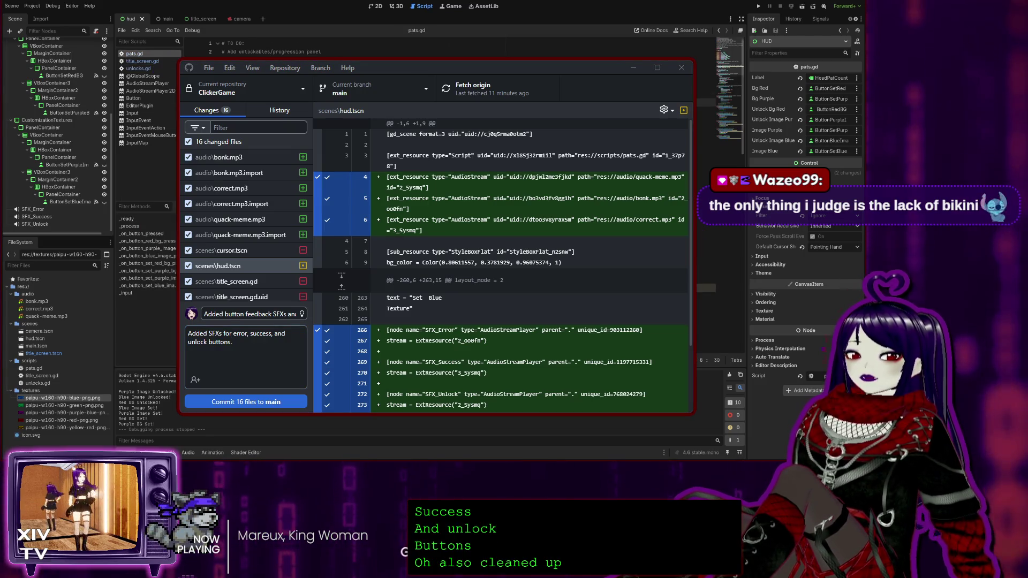
{"action": "scroll", "coordinate": [257, 50], "scroll_direction": "down", "scroll_amount": 10}
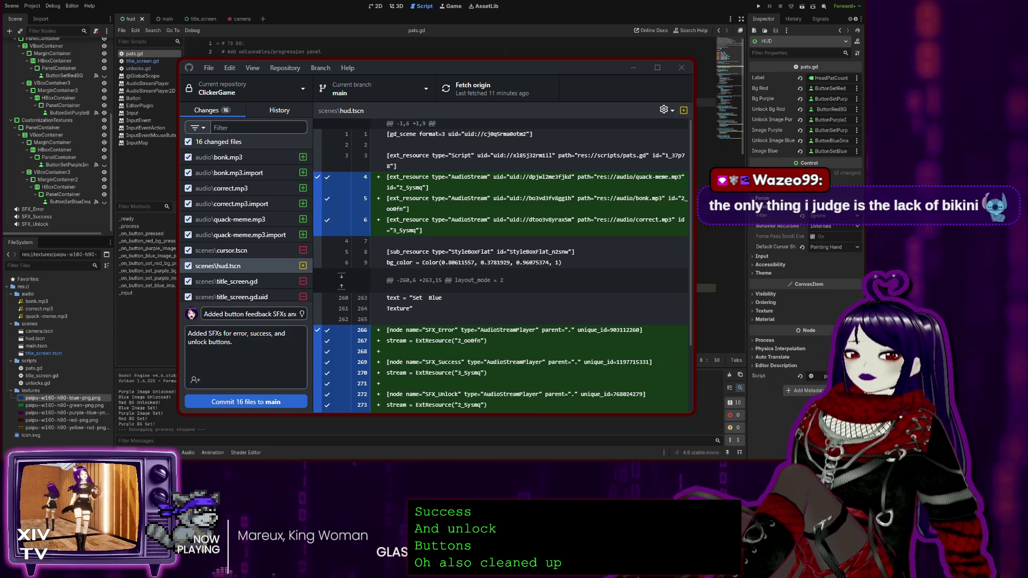
{"action": "left_click", "coordinate": [138, 69]}
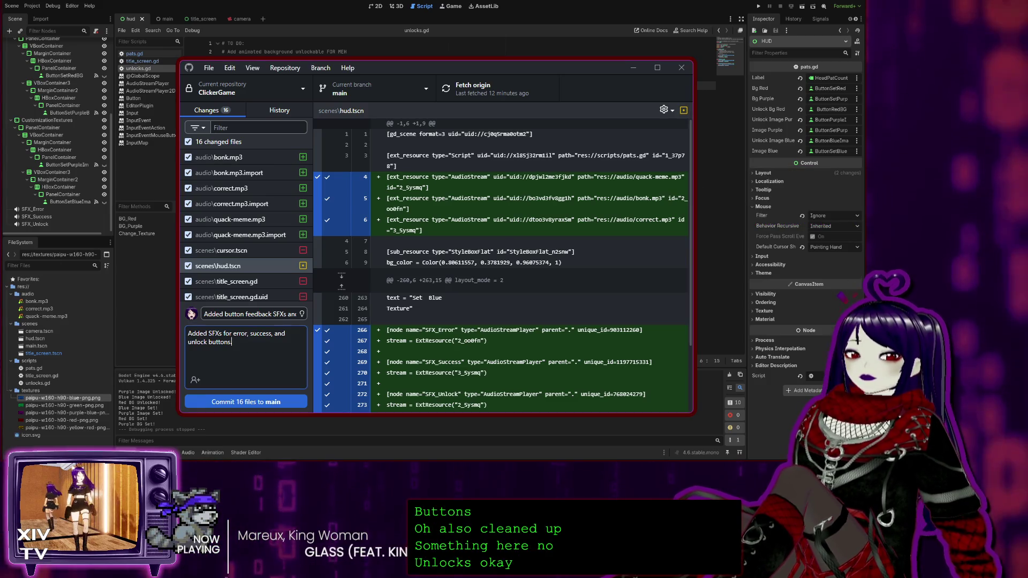
{"action": "type", "text": "."}
Make the SFX line a dash bullet and begin a second bullet '- Removed re'.
{"action": "key", "text": "Return"}
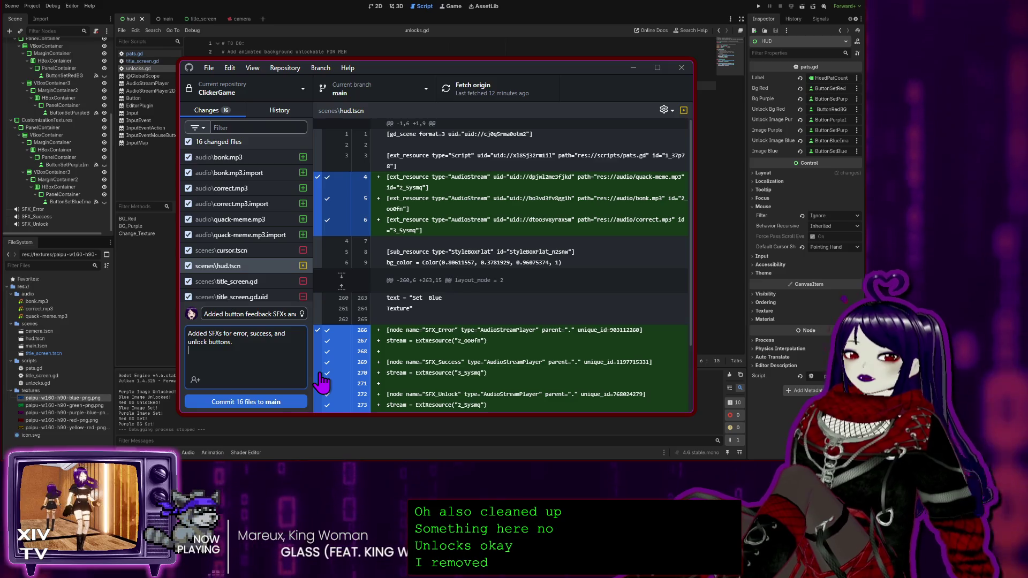
{"action": "type", "text": "-"}
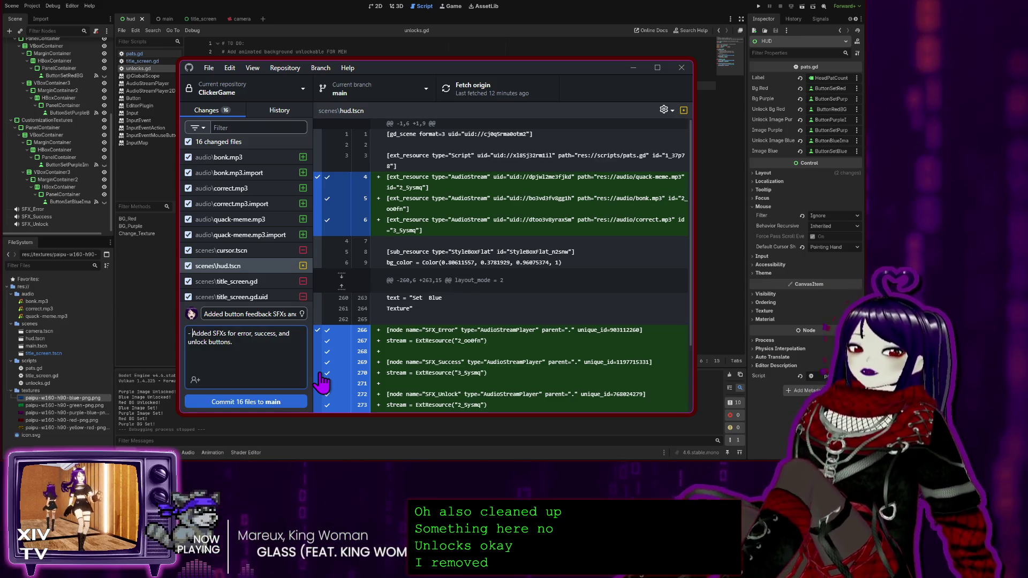
{"action": "key", "text": "ctrl+End"}
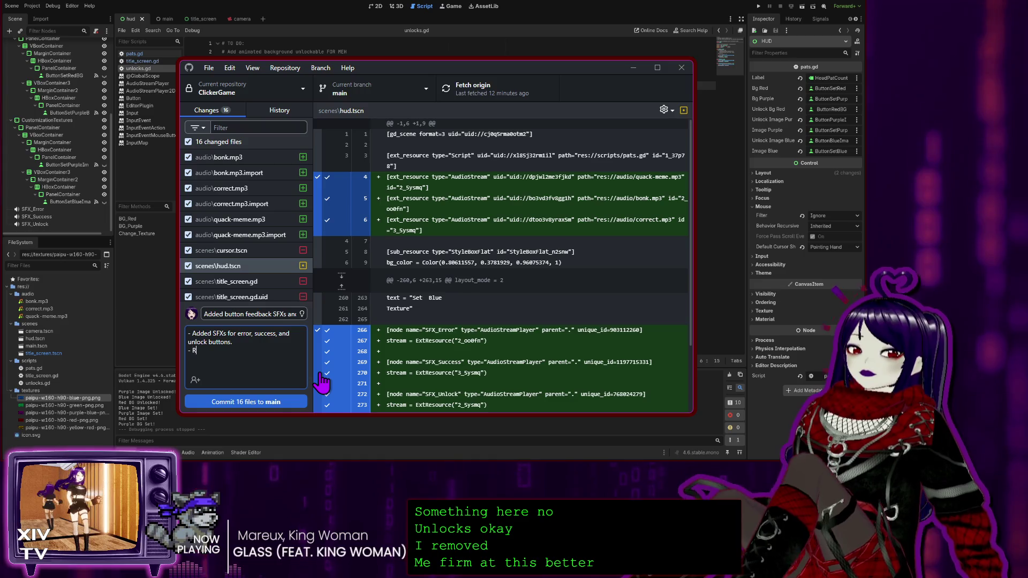
{"action": "type", "text": "- Removed reduy"}
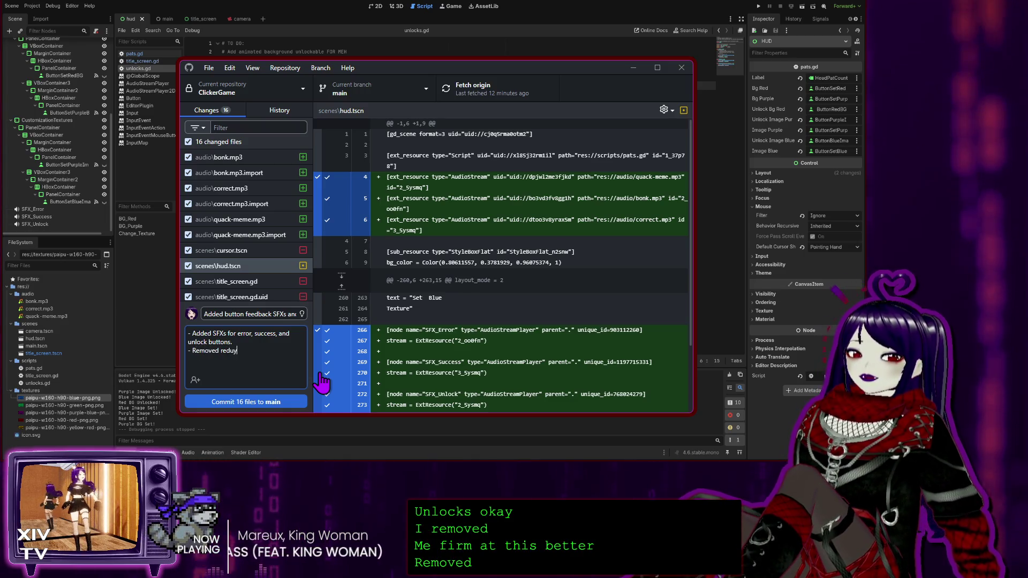